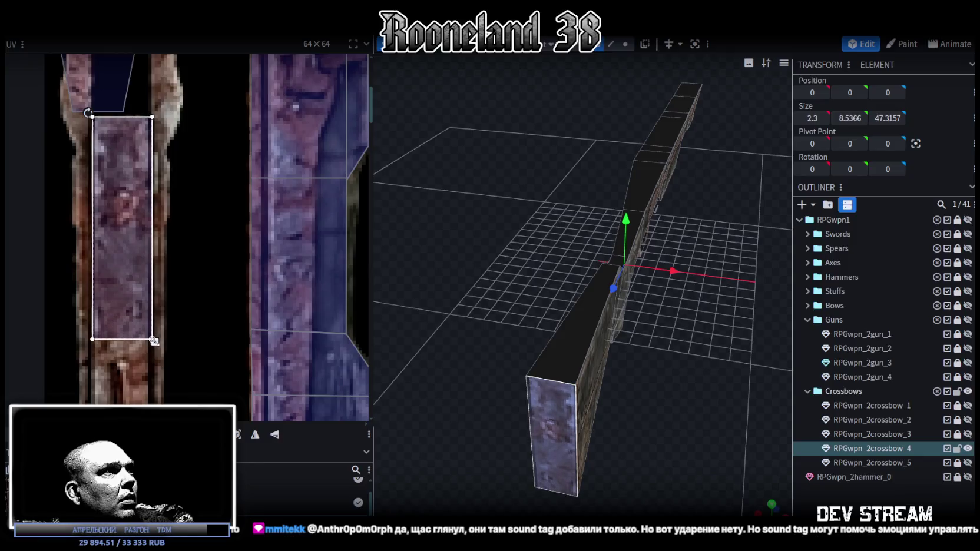
- Shorten the long bar's UV rectangle by dragging its corner handle
scroll(153, 324, "down", 3)
scroll(170, 247, "down", 2)
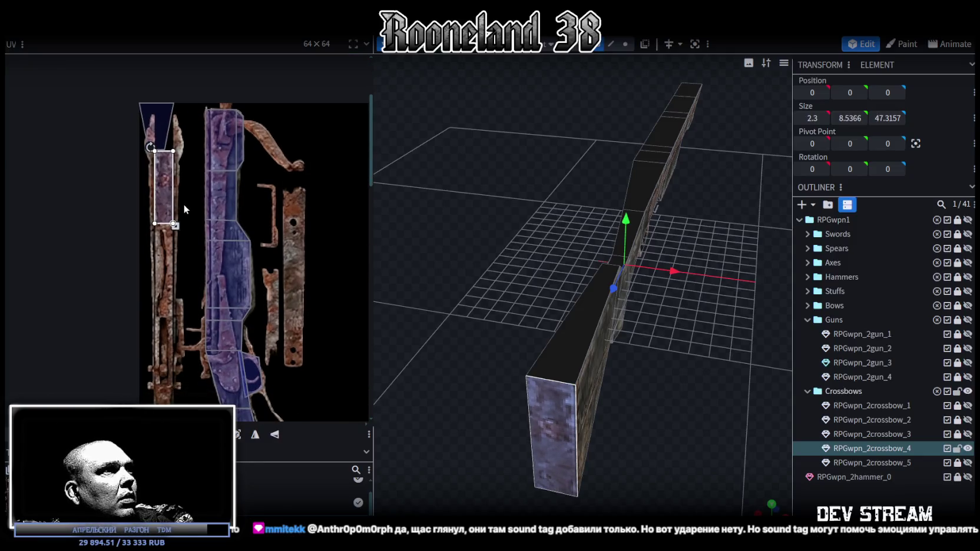
left_click_drag(736, 446, 734, 434)
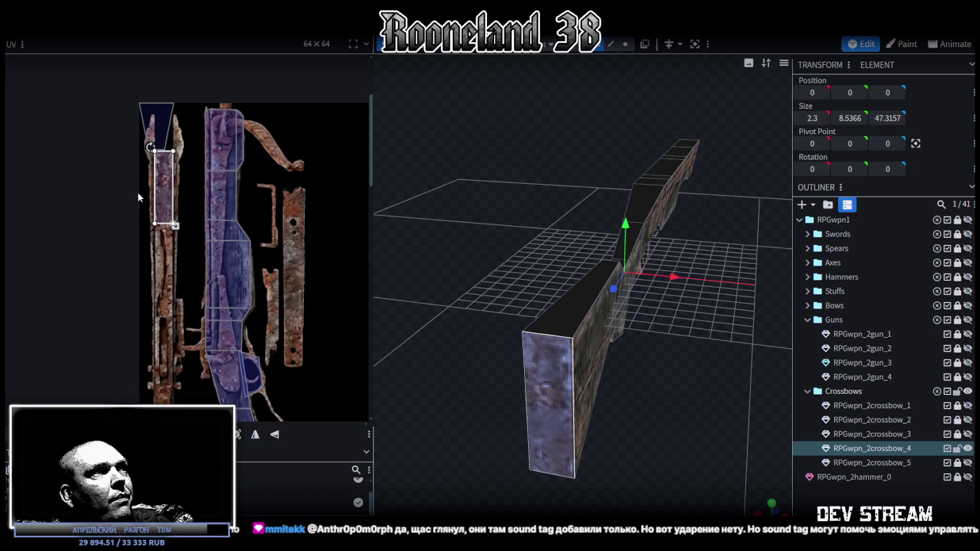
left_click_drag(175, 223, 176, 207)
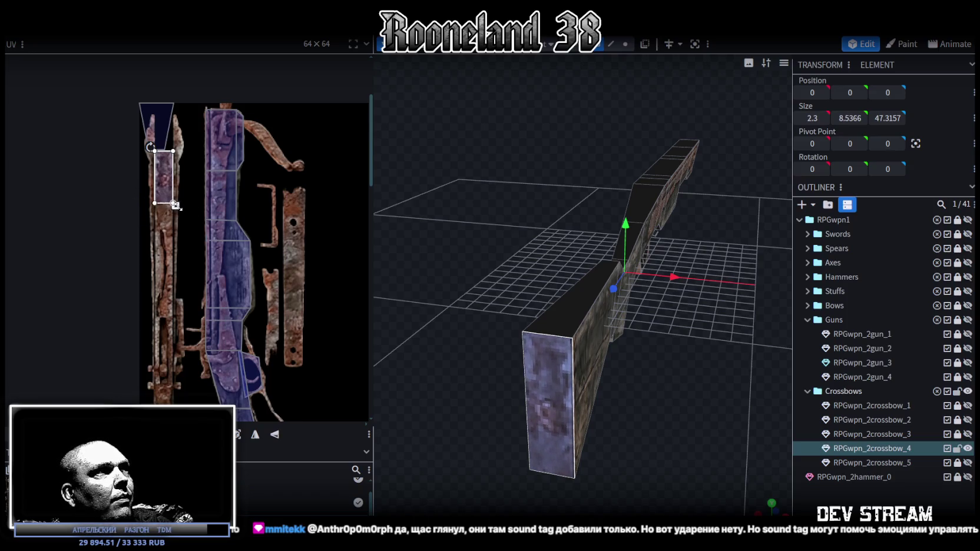
- Select the trapezoid end face and place its UV onto the rusty texture
left_click(167, 115)
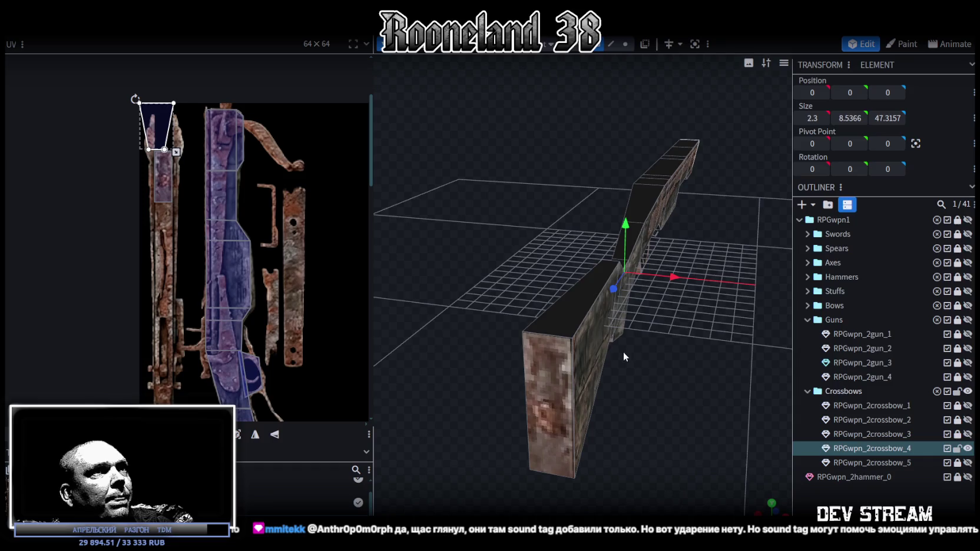
left_click_drag(624, 352, 370, 329)
left_click_drag(165, 133, 324, 305)
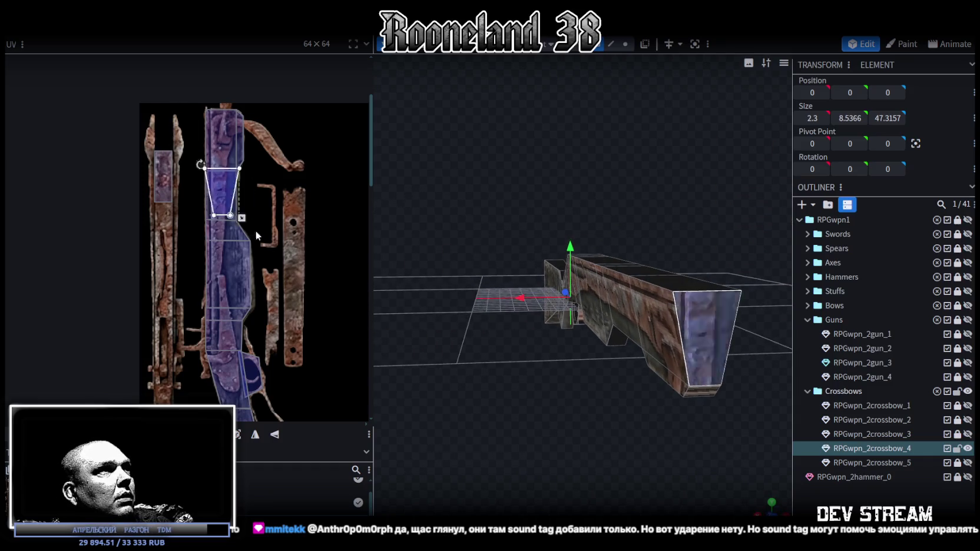
scroll(317, 306, "down", 2)
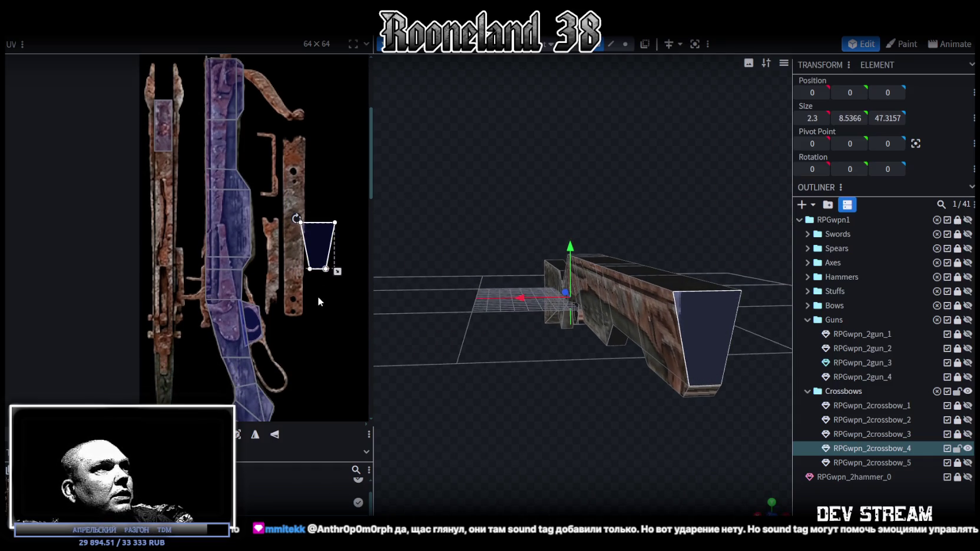
mouse_move(318, 352)
middle_mouse_down()
mouse_move(310, 217)
mouse_move(334, 263)
mouse_move(322, 361)
middle_mouse_up()
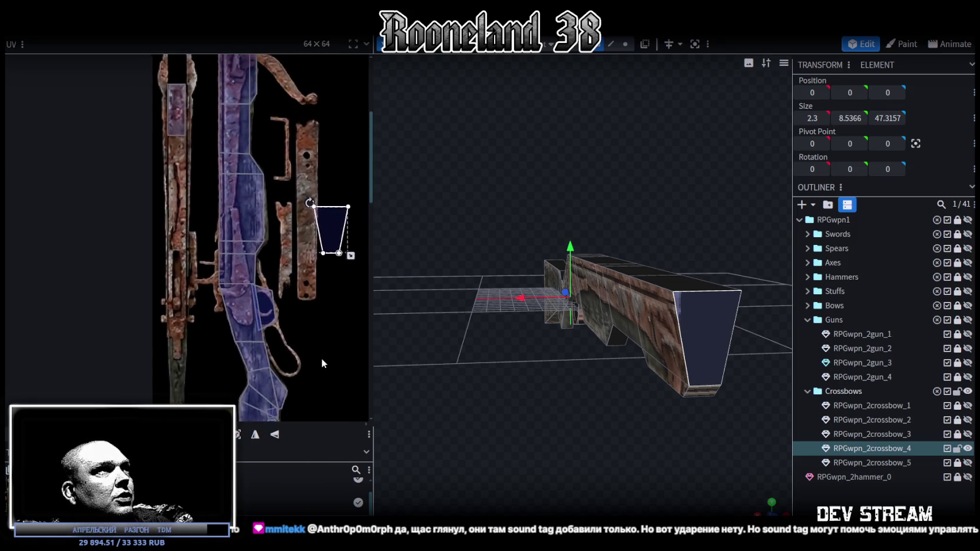
scroll(323, 360, "up", 2)
left_click_drag(335, 269, 183, 152)
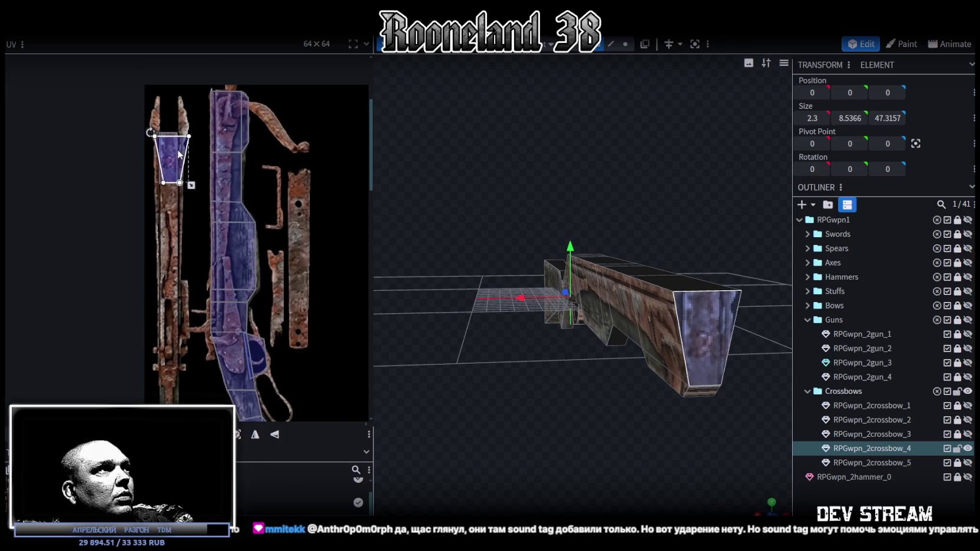
- Shrink the trapezoid UV to fit the texture area and fine-tune its position
scroll(168, 171, "up", 3)
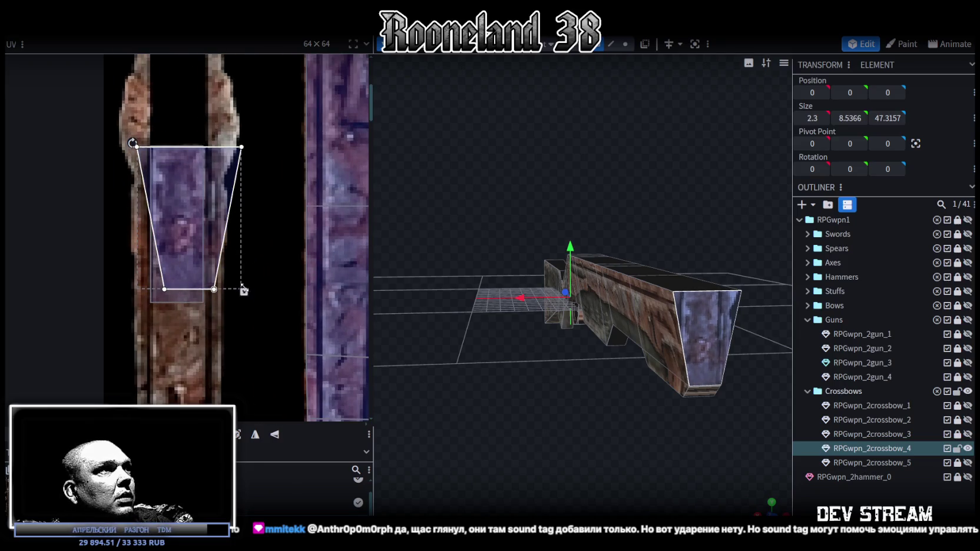
left_click_drag(245, 291, 229, 287)
mouse_move(182, 209)
left_mouse_down()
mouse_move(181, 229)
mouse_move(180, 208)
left_mouse_up()
mouse_move(671, 440)
left_mouse_down()
mouse_move(622, 424)
mouse_move(678, 447)
mouse_move(542, 379)
mouse_move(600, 369)
mouse_move(585, 331)
mouse_move(604, 321)
mouse_move(615, 346)
mouse_move(719, 360)
mouse_move(707, 354)
left_mouse_up()
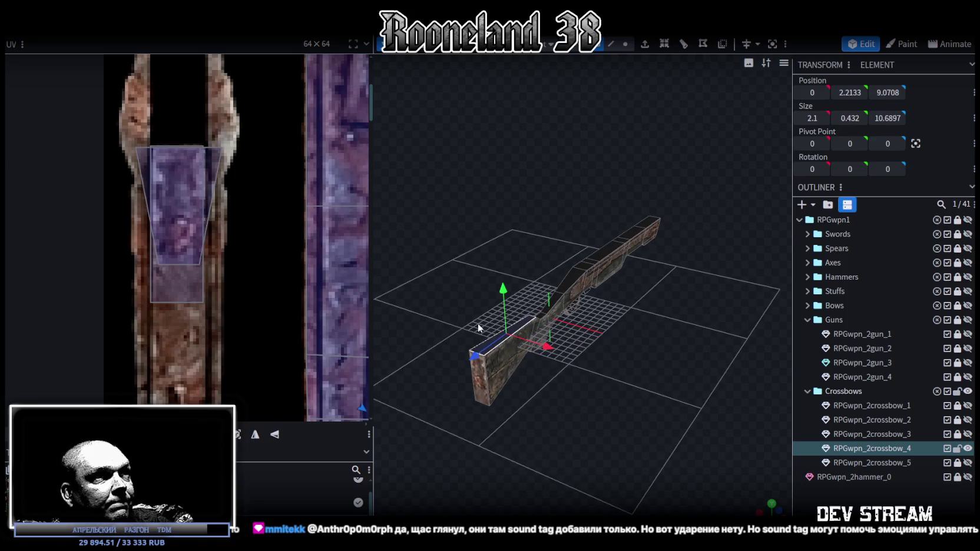
- Box-select every vertex of the strip UV island and move it up and left
scroll(224, 289, "down", 3)
scroll(212, 248, "down", 2)
scroll(195, 208, "down", 2)
scroll(244, 266, "down", 3)
scroll(237, 290, "up", 1)
scroll(235, 289, "up", 2)
left_click_drag(233, 168, 319, 362)
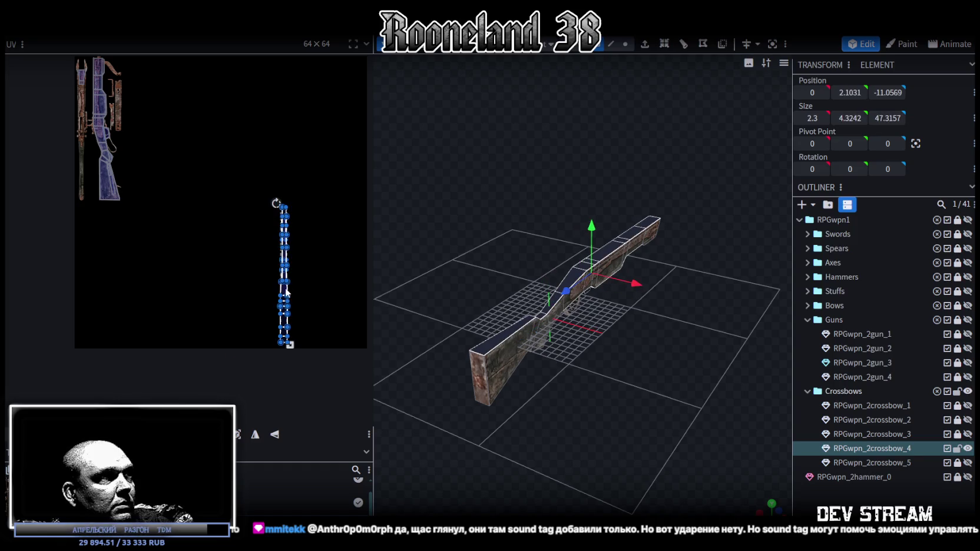
left_click_drag(287, 291, 171, 254)
- Reframe the viewport to a top-down view of the whole crossbow
scroll(283, 329, "up", 1)
scroll(283, 315, "up", 1)
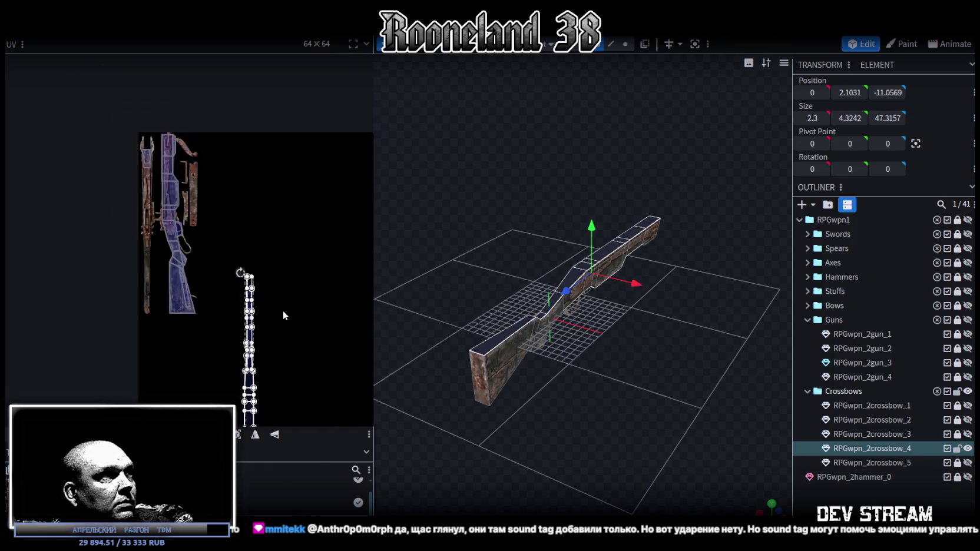
scroll(282, 316, "up", 1)
mouse_move(527, 380)
left_mouse_down()
mouse_move(574, 465)
mouse_move(496, 407)
mouse_move(484, 337)
mouse_move(524, 347)
mouse_move(623, 463)
left_mouse_up()
scroll(623, 463, "down", 3)
right_click_drag(639, 377, 625, 266)
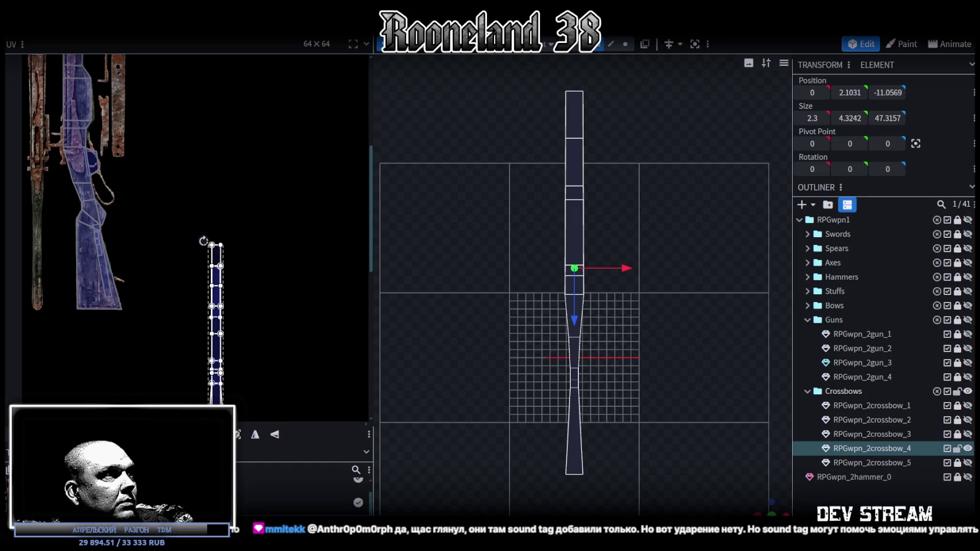
- Select the long tapered piece and move its UV island up onto the texture strip
scroll(249, 335, "down", 1)
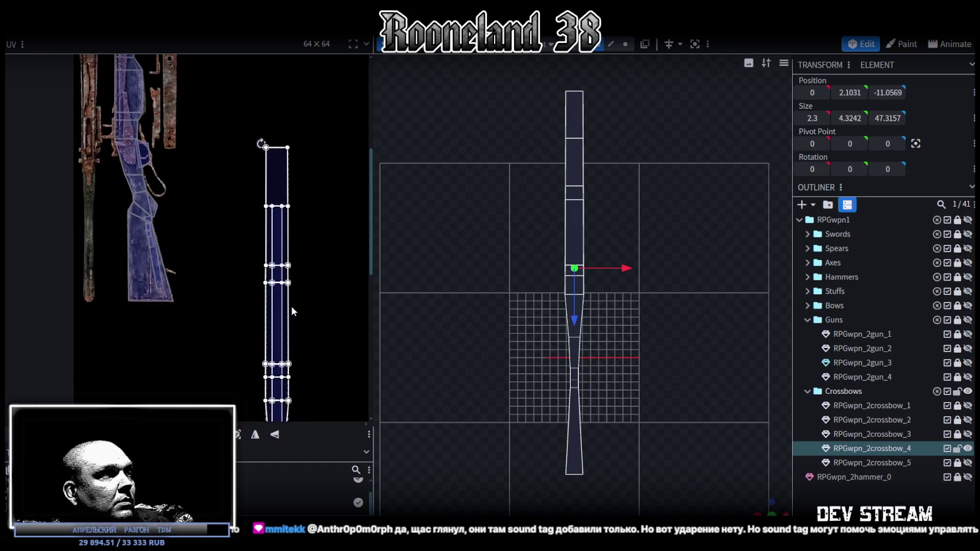
scroll(291, 305, "down", 1)
scroll(318, 380, "down", 1)
left_click(306, 294)
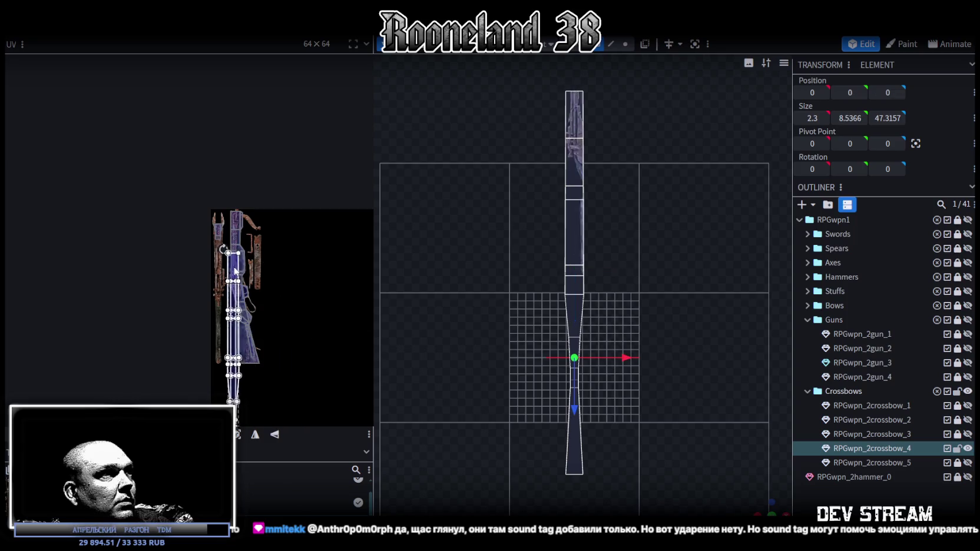
scroll(208, 212, "up", 3)
left_click_drag(132, 331, 135, 285)
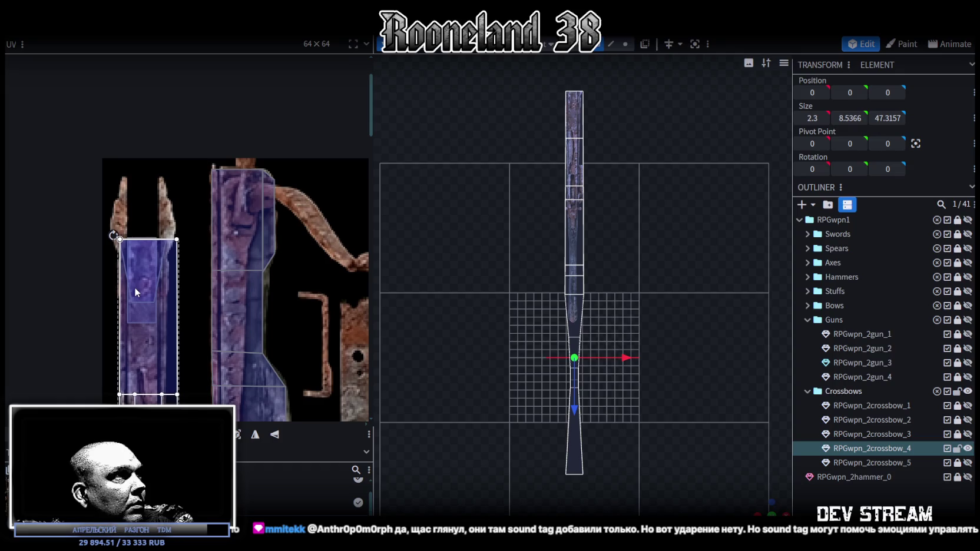
scroll(175, 306, "down", 2)
middle_click_drag(176, 329, 171, 126)
scroll(171, 126, "down", 5)
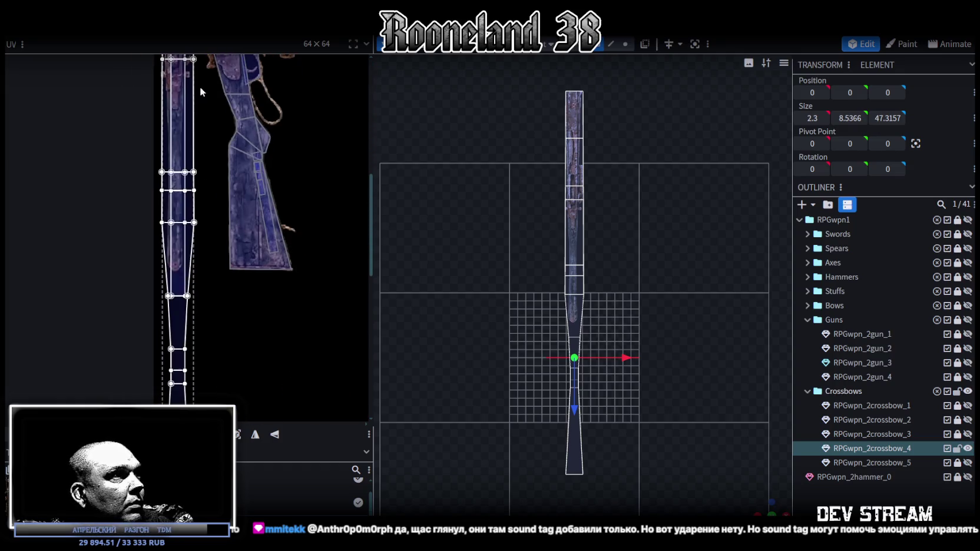
left_click_drag(212, 369, 212, 112)
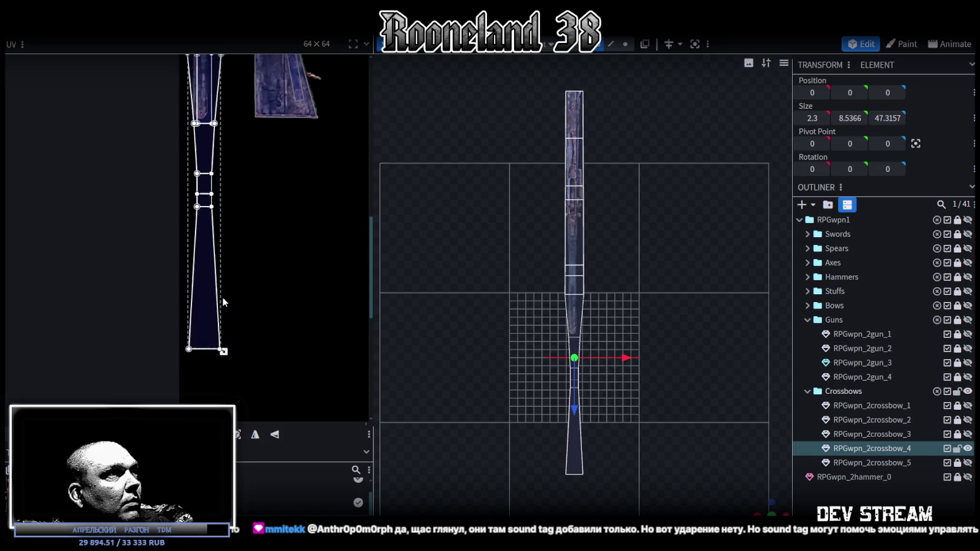
- Shift the tapered UV island slightly right over the texture
scroll(222, 178, "up", 2)
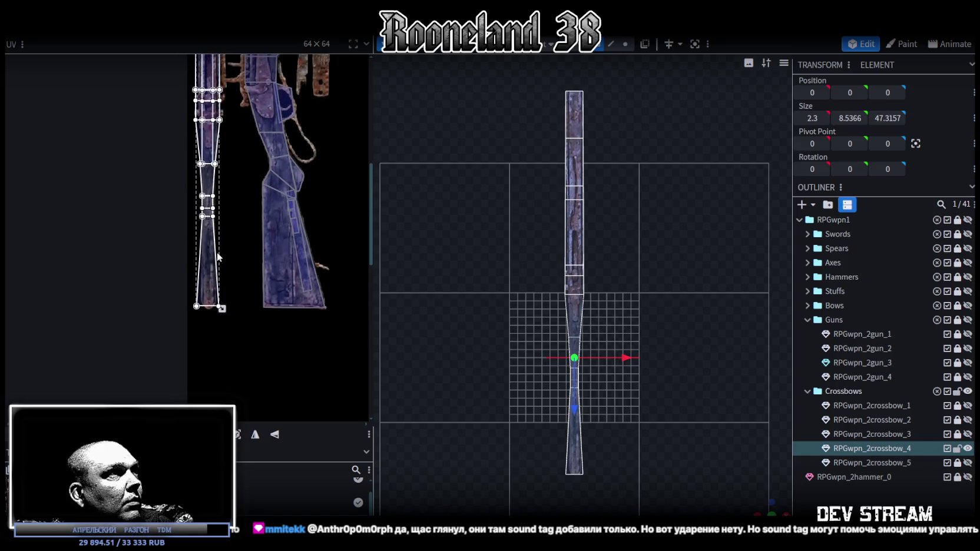
scroll(233, 248, "up", 2)
scroll(279, 301, "up", 2)
scroll(304, 376, "up", 2)
scroll(255, 230, "up", 3)
scroll(233, 307, "up", 2)
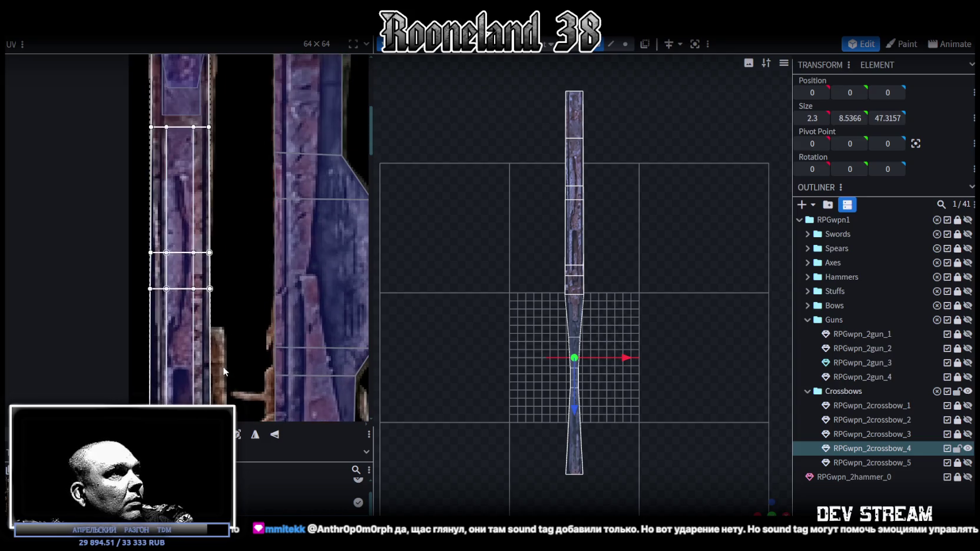
scroll(217, 380, "up", 1)
scroll(200, 252, "up", 1)
left_click_drag(200, 252, 212, 255)
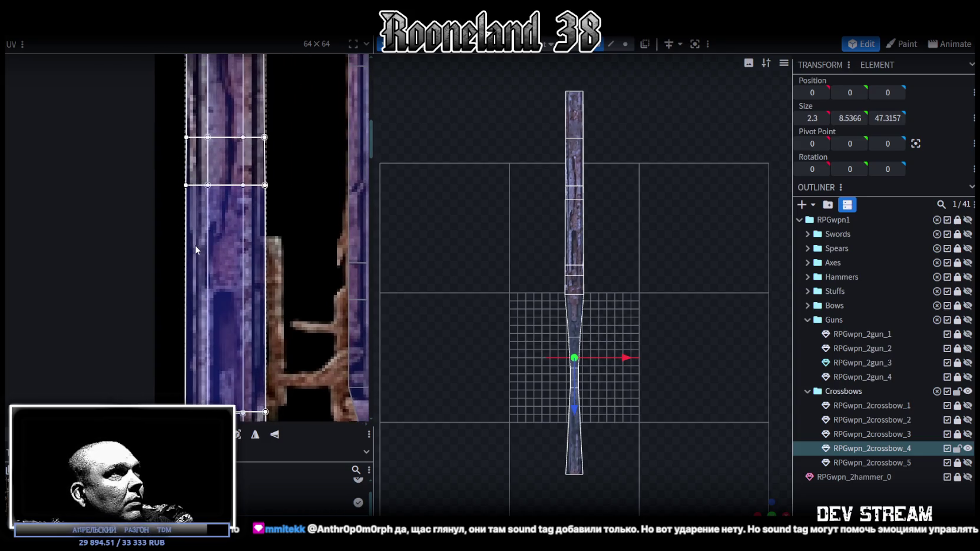
- Narrow the UV island's tapered tip edge
scroll(212, 256, "down", 3)
scroll(235, 263, "up", 2)
scroll(234, 264, "up", 1)
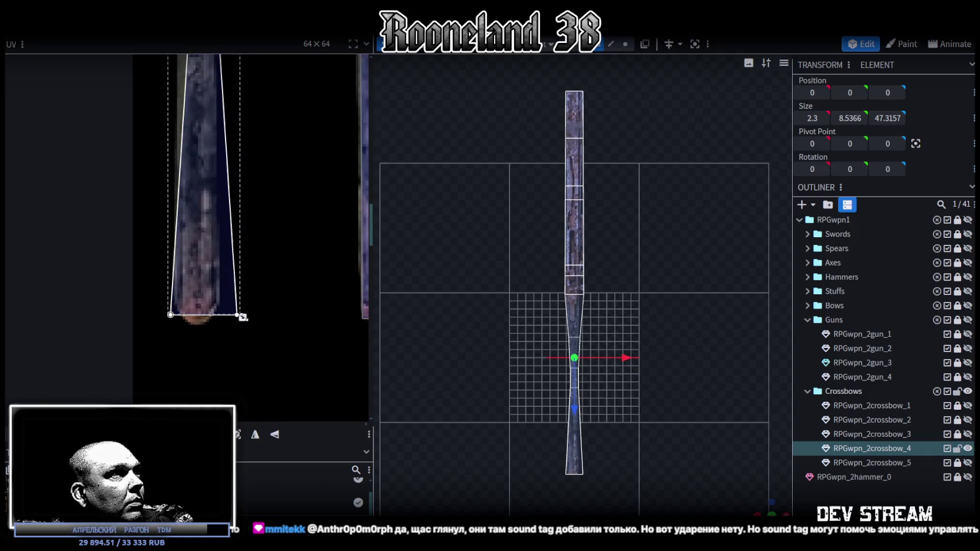
left_click_drag(242, 317, 224, 318)
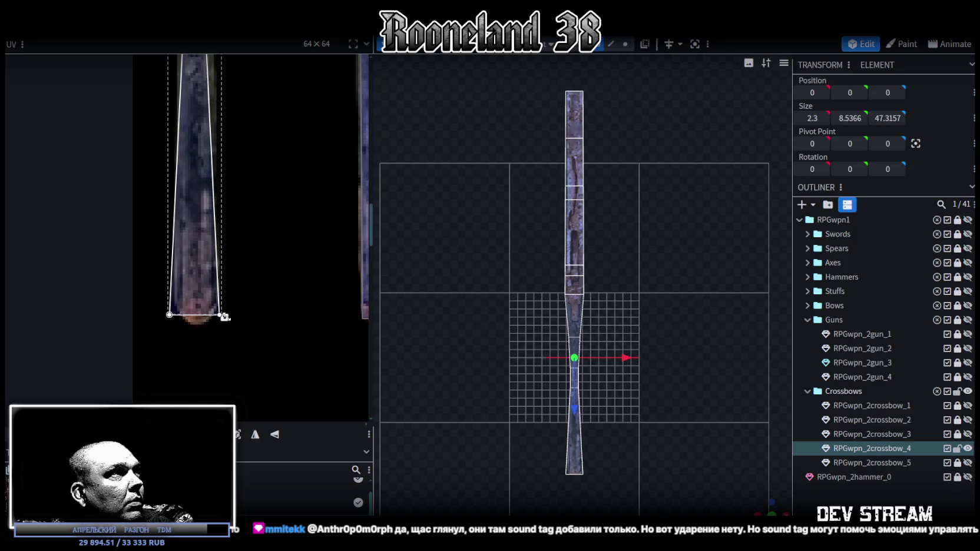
- Inspect the island's upper segments and select the tip's bottom-left UV vertex
middle_click_drag(235, 278, 261, 375)
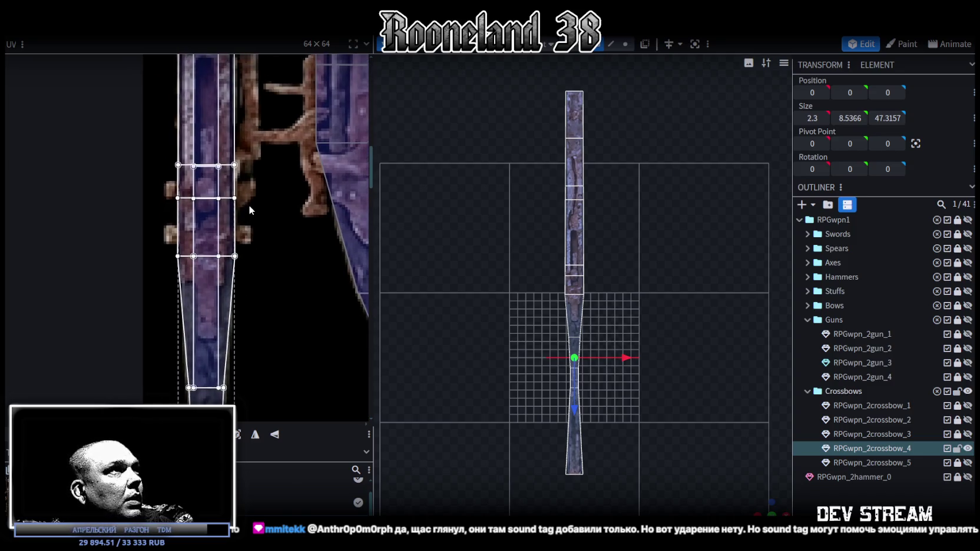
mouse_move(249, 205)
middle_mouse_down()
mouse_move(291, 266)
mouse_move(297, 298)
mouse_move(299, 233)
middle_mouse_up()
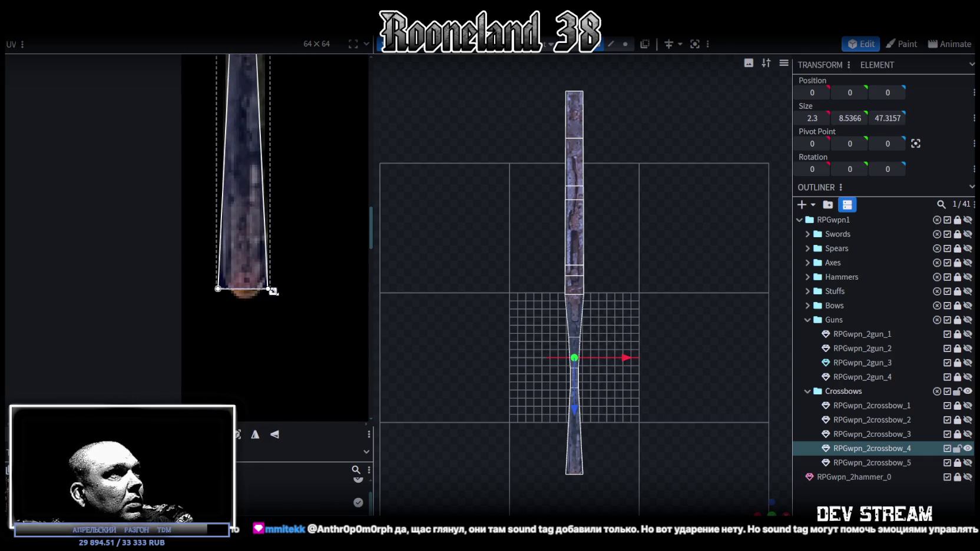
scroll(281, 288, "up", 3)
scroll(295, 318, "up", 2)
scroll(284, 213, "up", 2)
scroll(297, 381, "up", 2)
scroll(279, 201, "up", 1)
scroll(325, 315, "up", 2)
scroll(299, 138, "up", 2)
scroll(287, 142, "up", 1)
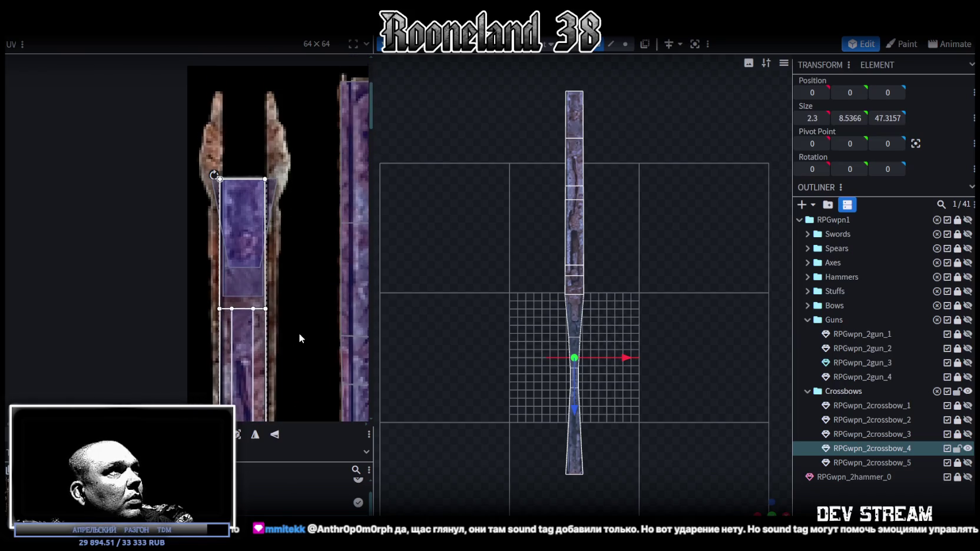
scroll(297, 348, "down", 2)
scroll(311, 308, "down", 2)
scroll(300, 316, "down", 2)
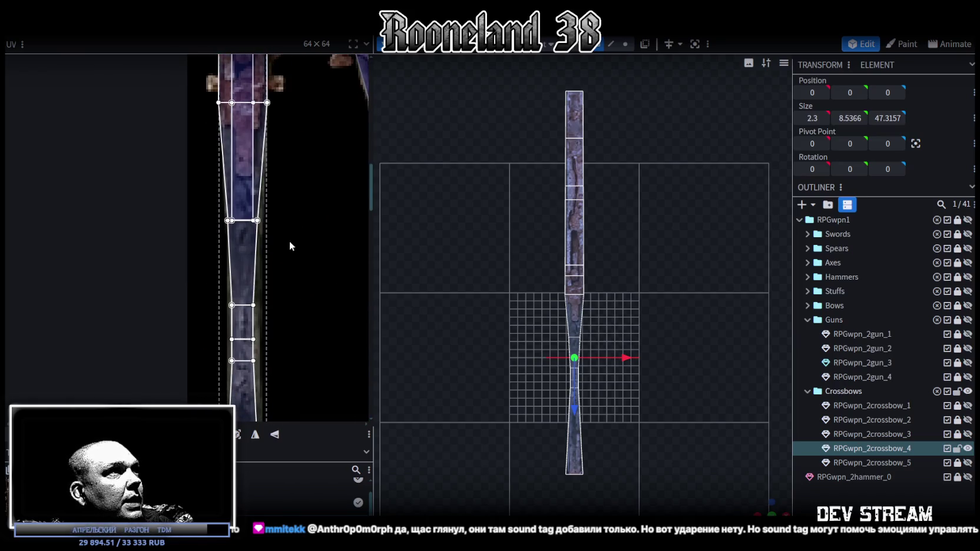
scroll(296, 219, "down", 2)
scroll(271, 285, "up", 2, "ctrl")
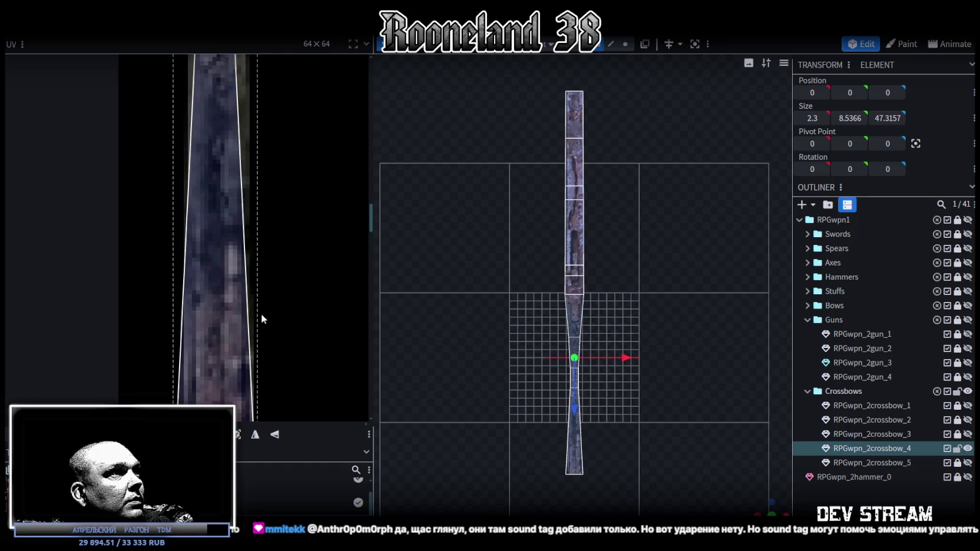
scroll(295, 259, "down", 2)
left_click(222, 277)
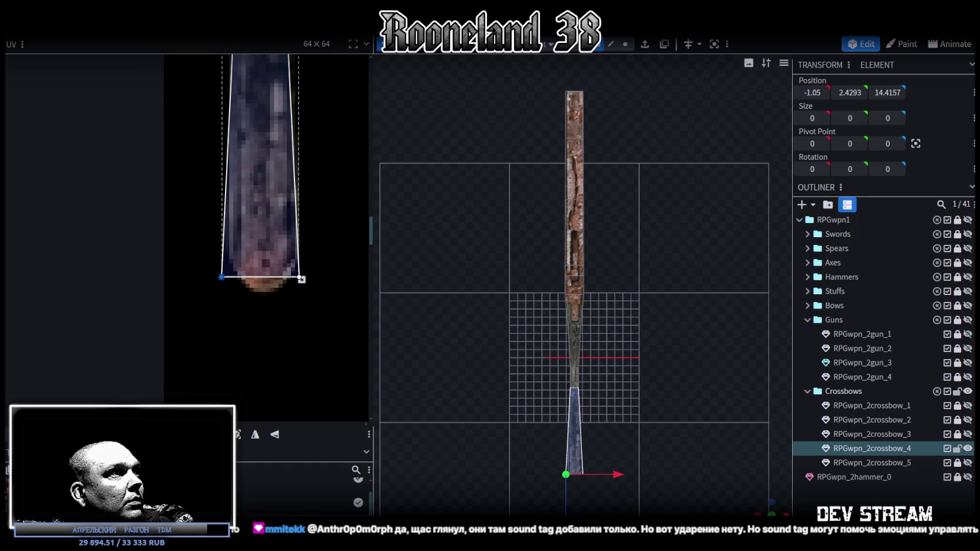
- Pick the tip's bottom-right UV vertex instead, then clear the selection
left_click(300, 277)
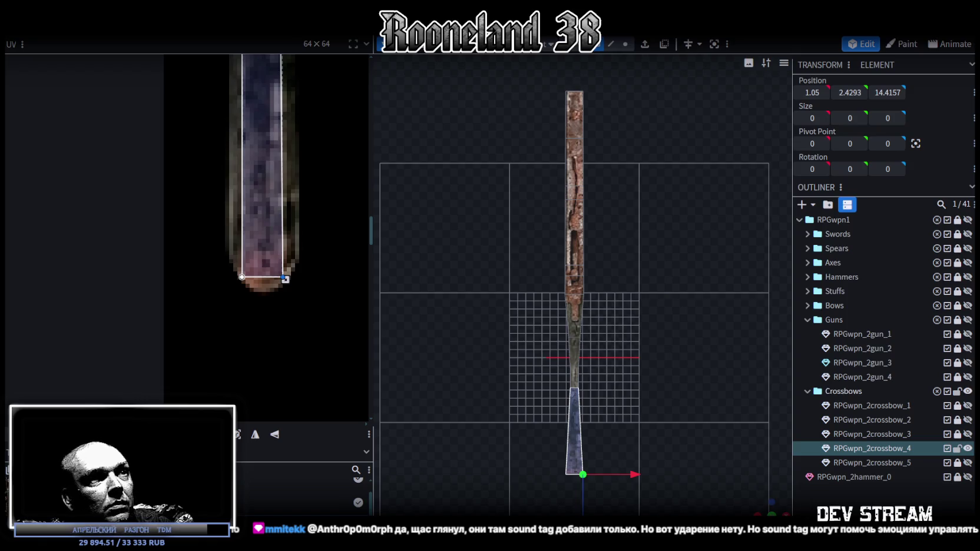
left_click(600, 393)
mouse_move(599, 394)
left_mouse_down()
mouse_move(567, 309)
mouse_move(537, 343)
mouse_move(597, 361)
mouse_move(505, 376)
mouse_move(509, 349)
mouse_move(495, 376)
mouse_move(496, 363)
mouse_move(538, 380)
mouse_move(556, 354)
mouse_move(501, 327)
mouse_move(459, 344)
mouse_move(477, 328)
mouse_move(652, 320)
mouse_move(612, 327)
mouse_move(574, 301)
mouse_move(541, 205)
mouse_move(503, 297)
mouse_move(542, 345)
mouse_move(410, 171)
left_mouse_up()
- Multi-select two underside faces of the stock and view them from the side
left_click(539, 205)
left_click(446, 166, "shift")
mouse_move(503, 248)
left_mouse_down()
mouse_move(578, 352)
mouse_move(558, 348)
mouse_move(555, 335)
mouse_move(583, 369)
mouse_move(599, 278)
left_mouse_up()
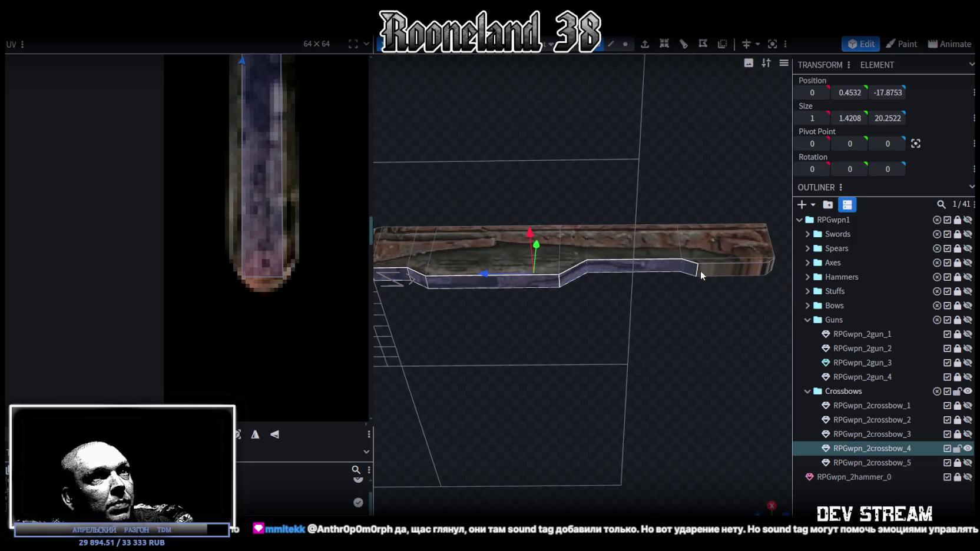
- Add more stock faces, view from top, and move their UV island to the right
left_click(769, 266, "shift")
left_click_drag(769, 266, 620, 382)
scroll(620, 382, "down", 3)
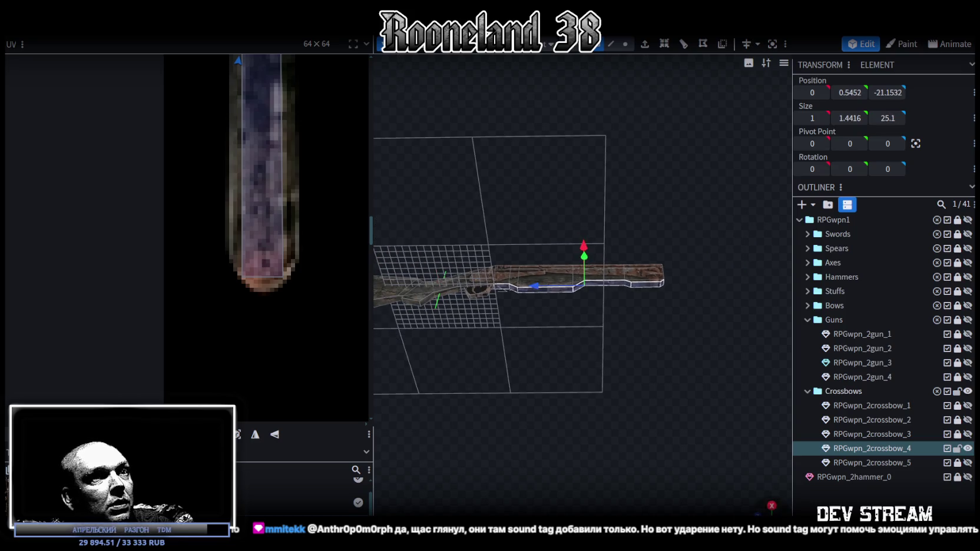
key("KP_7")
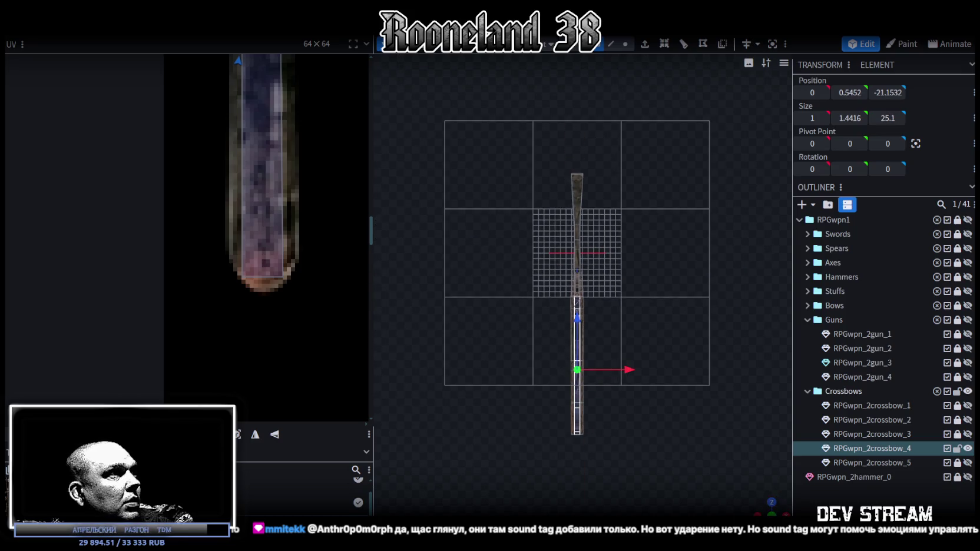
scroll(262, 288, "down", 3)
scroll(259, 223, "down", 3)
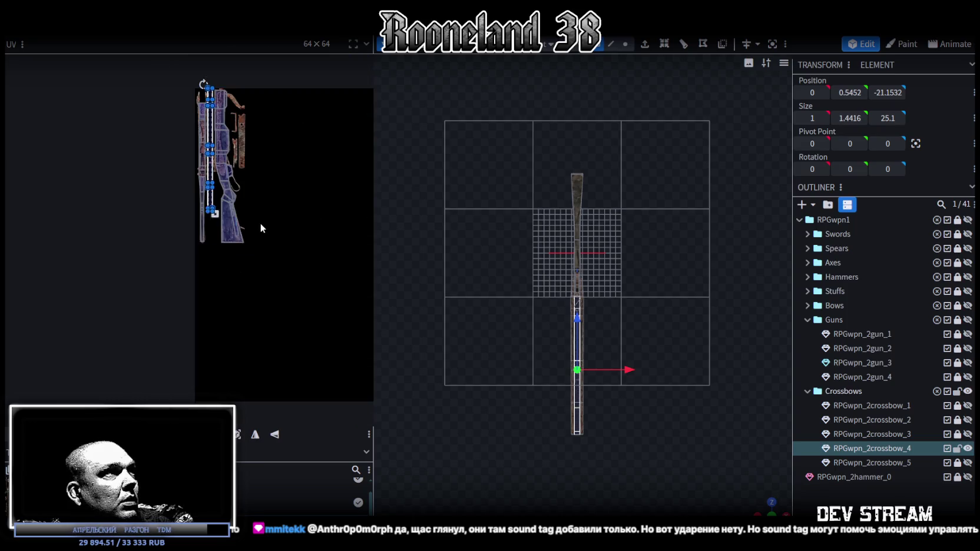
scroll(235, 230, "up", 5)
scroll(328, 326, "down", 2)
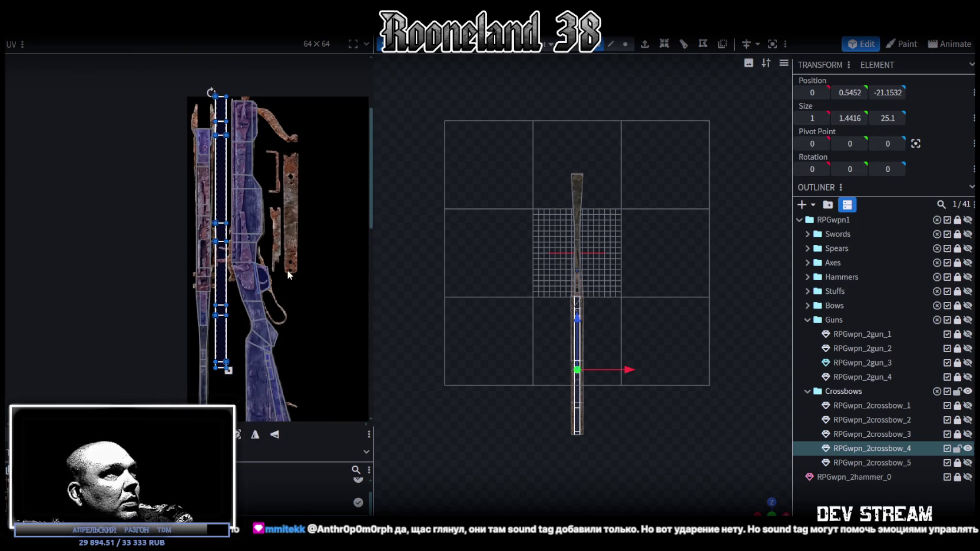
middle_click_drag(322, 282, 243, 161)
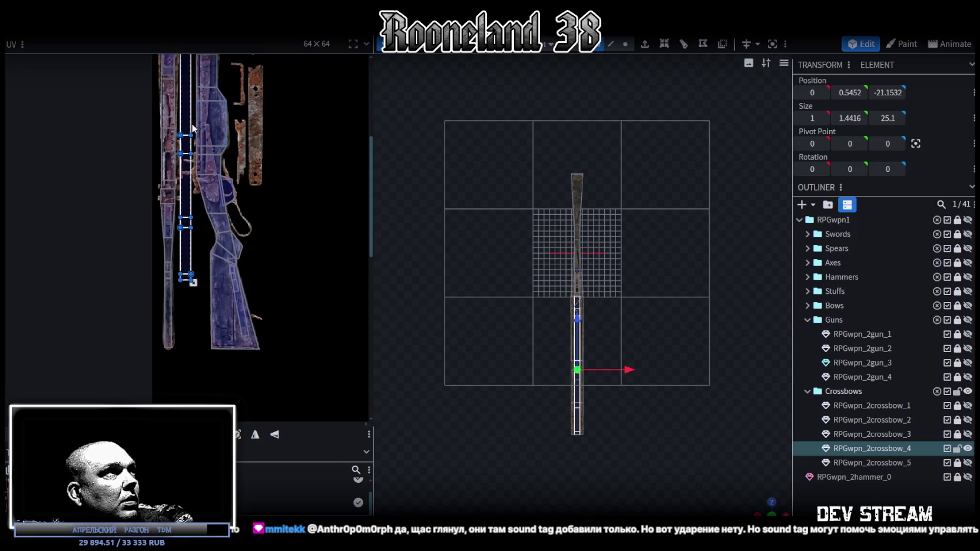
left_click_drag(194, 127, 302, 236)
- Shrink the upper stock faces' UV box and stretch it onto the long strip
mouse_move(284, 120)
left_mouse_down()
mouse_move(329, 205)
mouse_move(233, 332)
left_mouse_up()
scroll(225, 342, "up", 3)
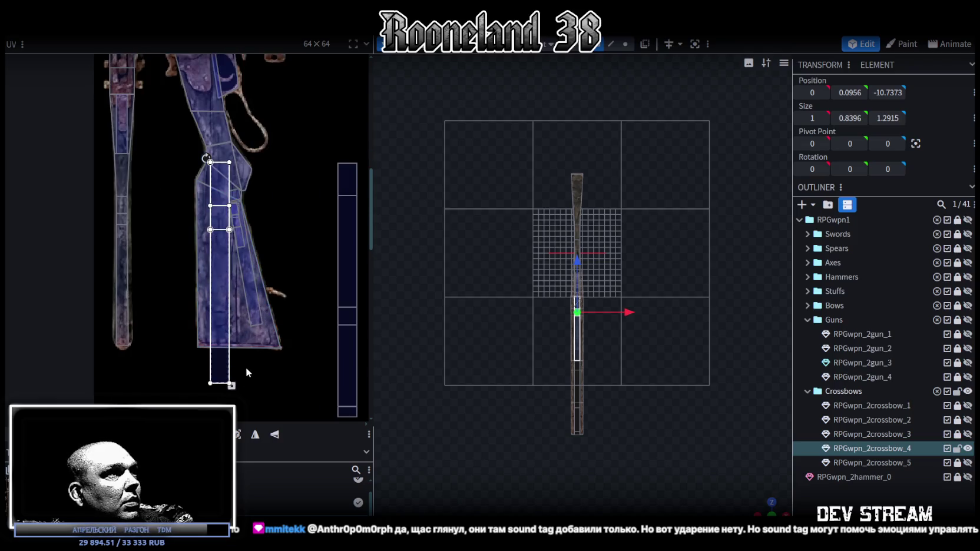
left_click_drag(263, 375, 252, 277)
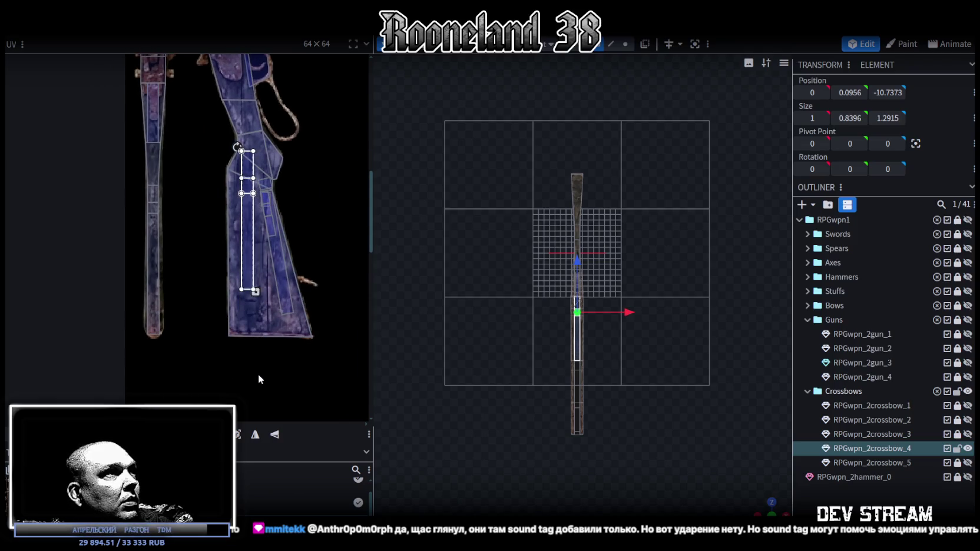
scroll(246, 260, "down", 2)
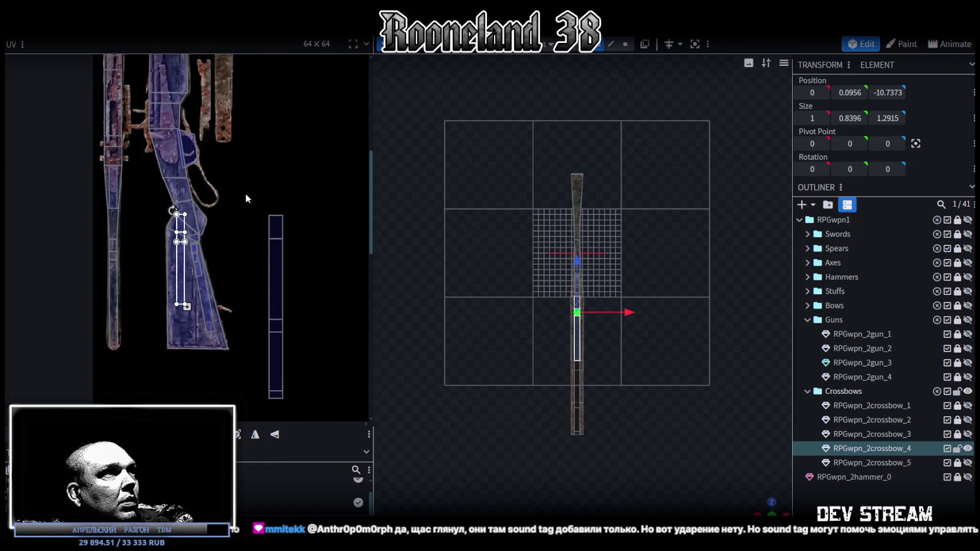
left_click_drag(244, 190, 306, 390)
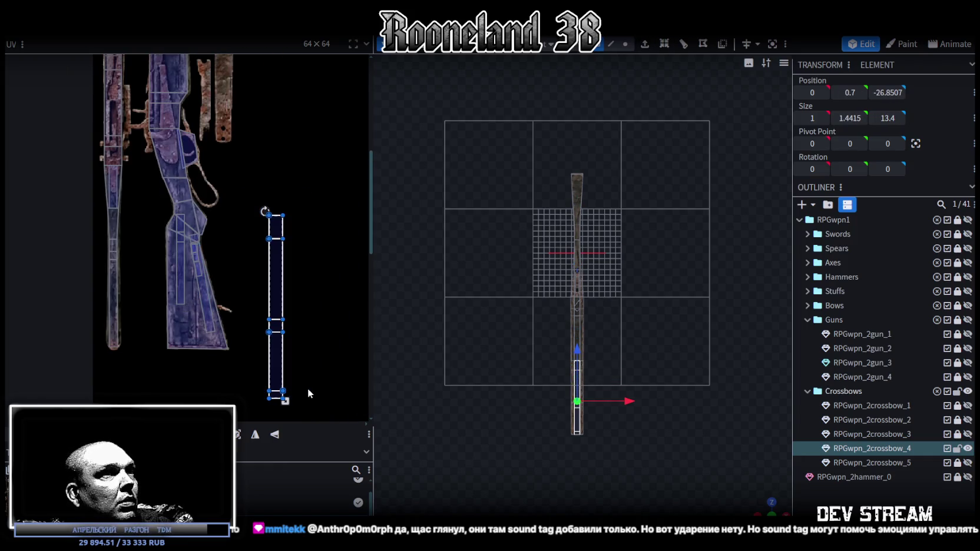
mouse_move(772, 504)
left_mouse_down()
mouse_move(760, 471)
mouse_move(763, 492)
left_mouse_up()
middle_click_drag(324, 271, 331, 263)
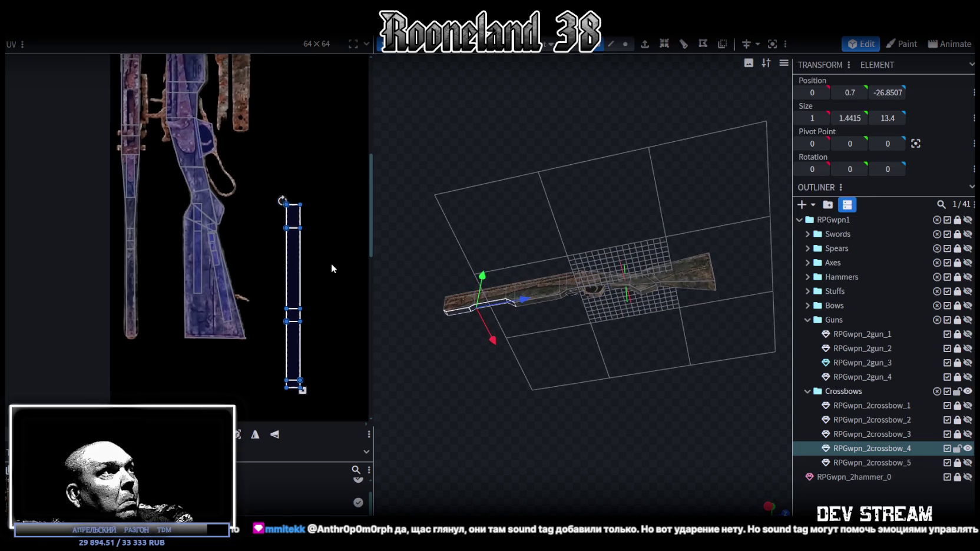
- Rotate the angled rear stock piece's UV upright and place it on the stock texture
left_click(695, 288)
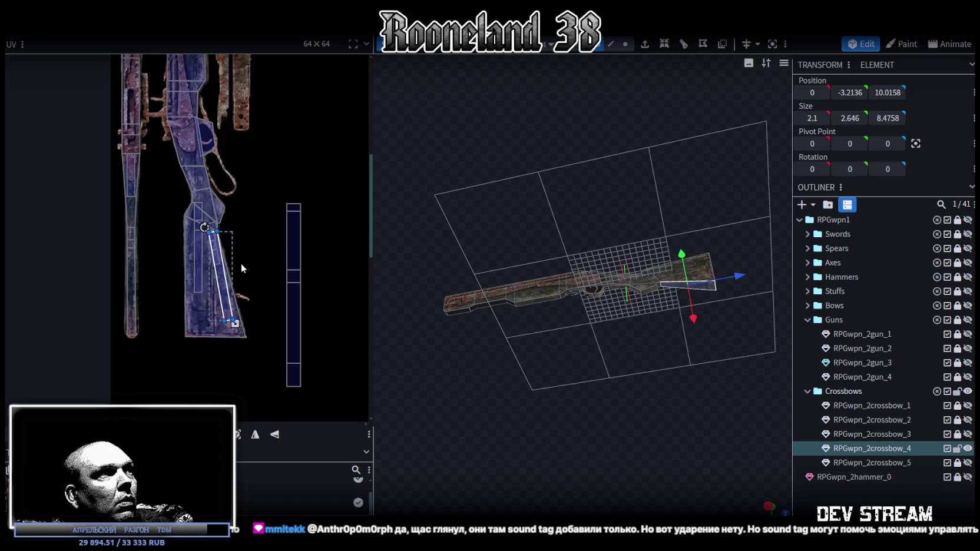
scroll(236, 279, "up", 3)
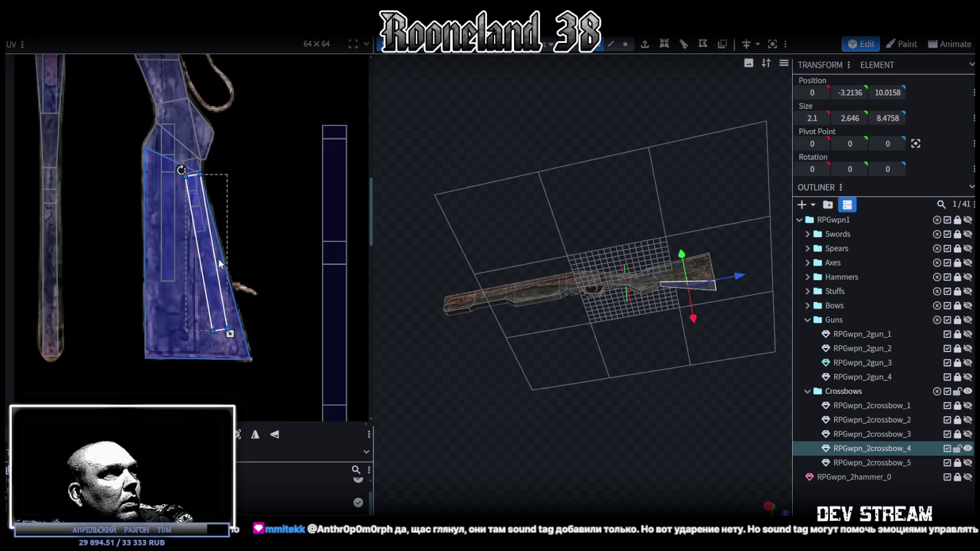
left_click_drag(224, 163, 239, 149)
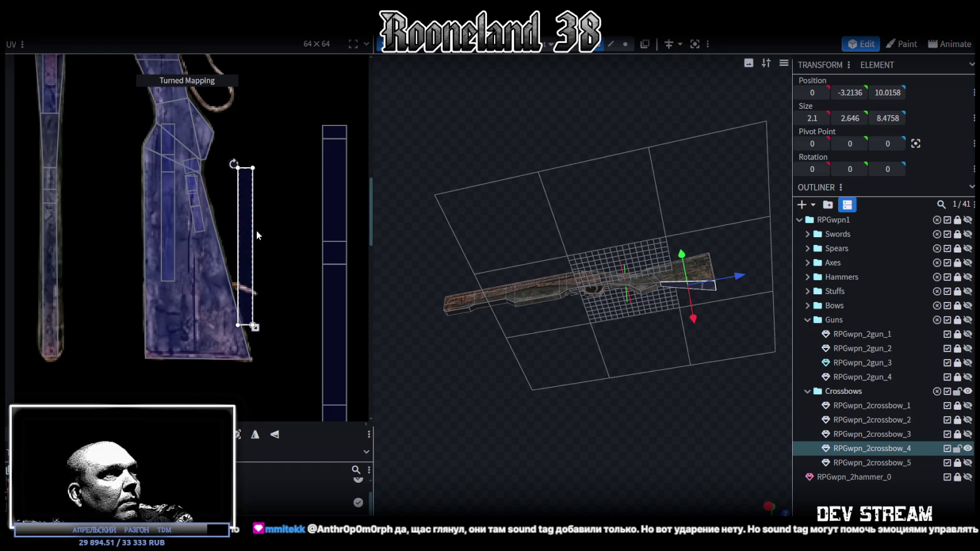
left_click_drag(240, 238, 213, 251)
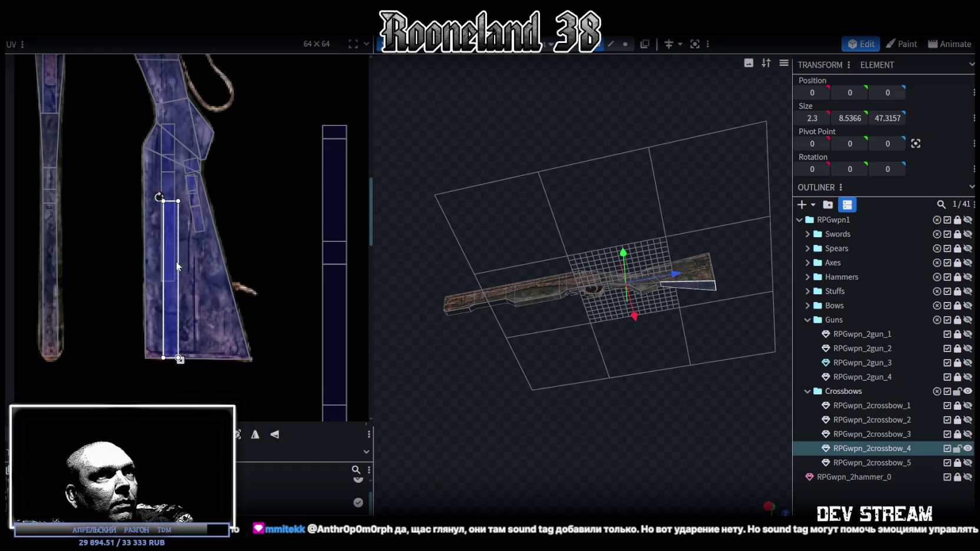
scroll(736, 356, "up", 2)
left_click_drag(736, 355, 614, 365)
scroll(614, 323, "up", 3)
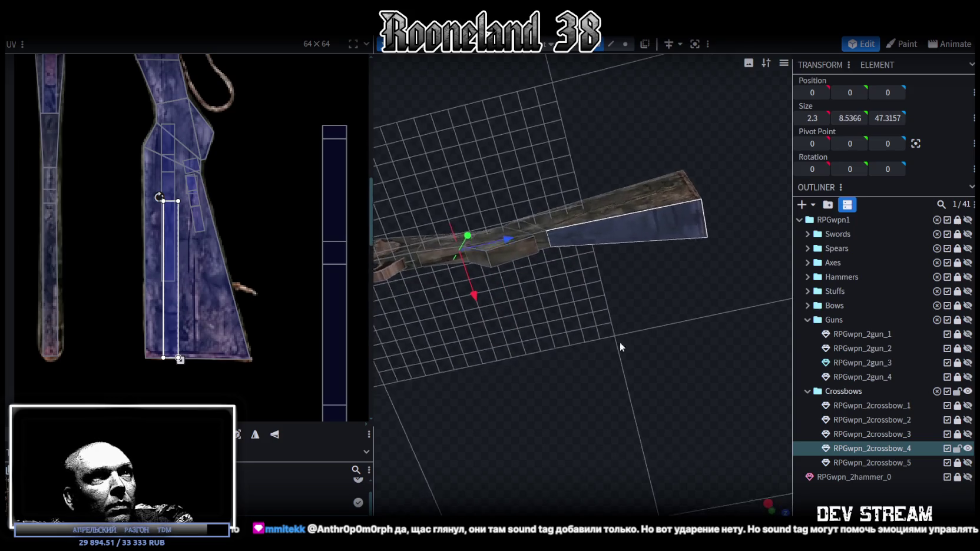
left_click_drag(615, 324, 625, 366)
- Move the vertical UV strip onto the stock texture, then deselect
scroll(625, 365, "down", 2)
scroll(301, 228, "down", 2)
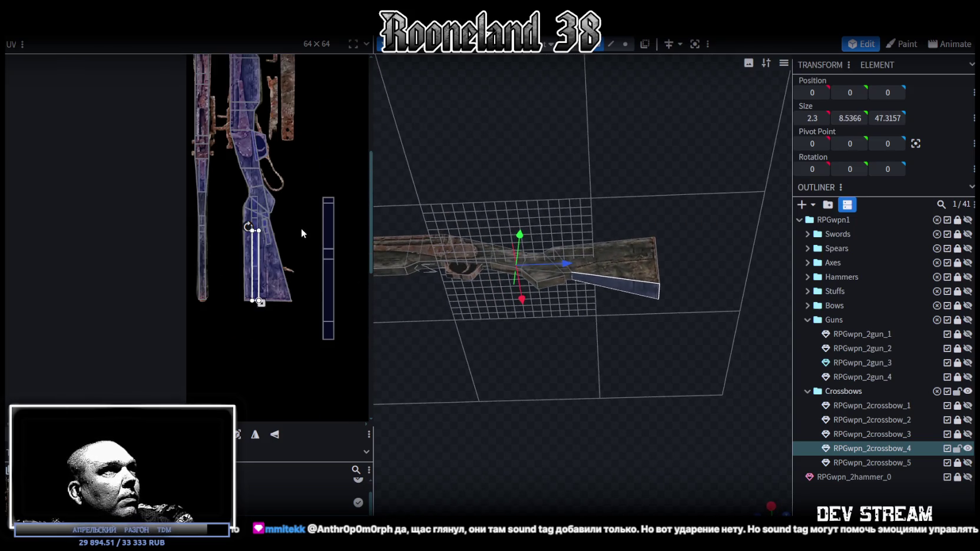
left_click(328, 259)
left_click_drag(331, 293, 257, 275)
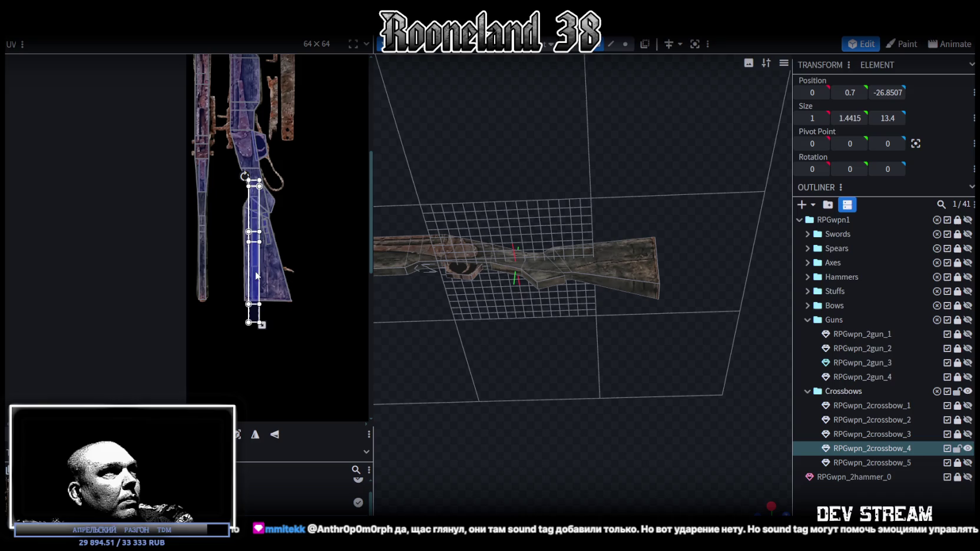
scroll(259, 273, "up", 3)
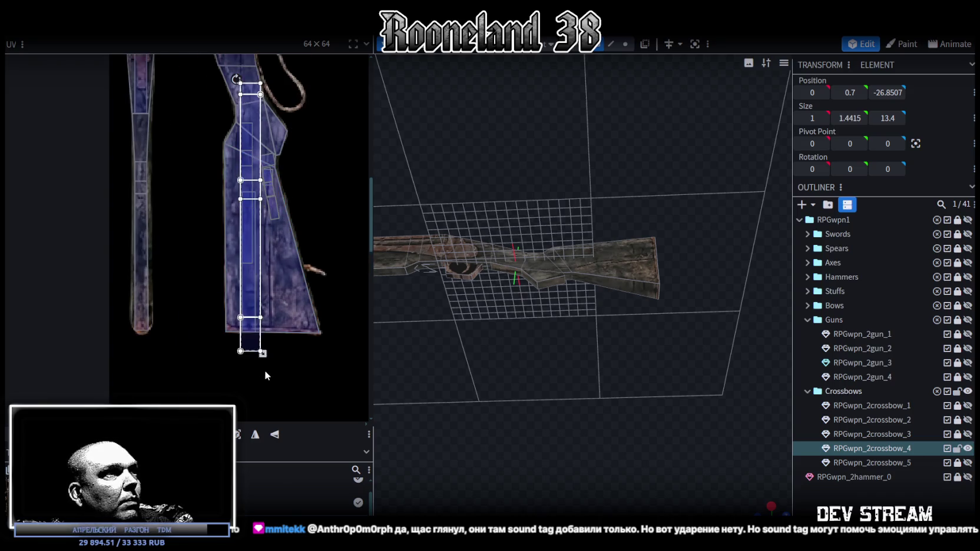
left_click(253, 227)
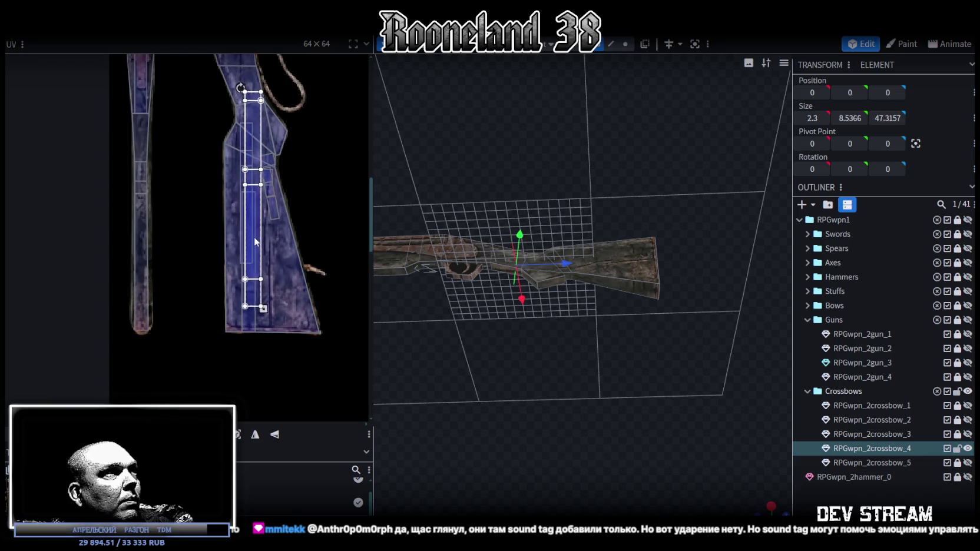
left_click(684, 432)
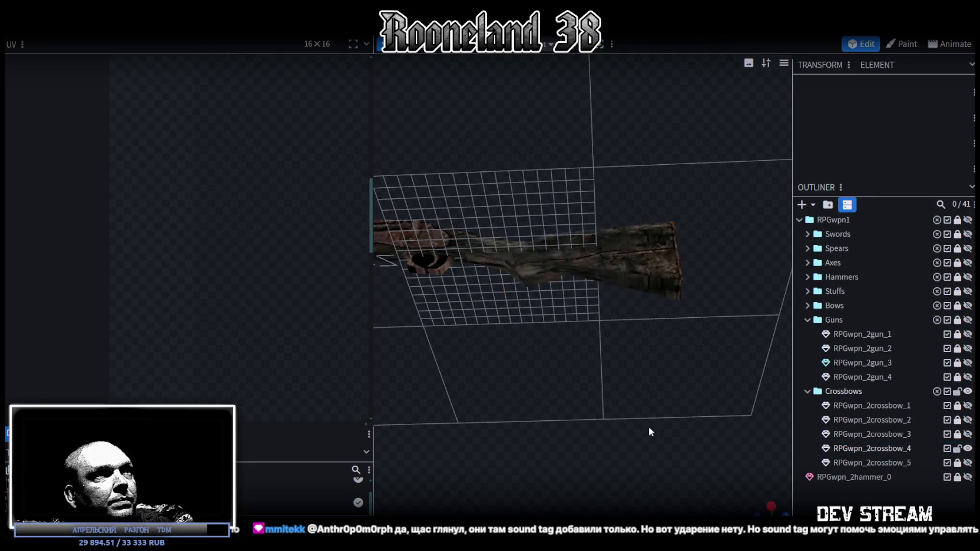
- Drag the small front underside face's UV box onto the rusty metal strip and nudge it into place
mouse_move(684, 433)
left_mouse_down()
mouse_move(678, 376)
mouse_move(640, 445)
mouse_move(581, 372)
mouse_move(604, 393)
mouse_move(603, 408)
mouse_move(581, 415)
mouse_move(570, 406)
left_mouse_up()
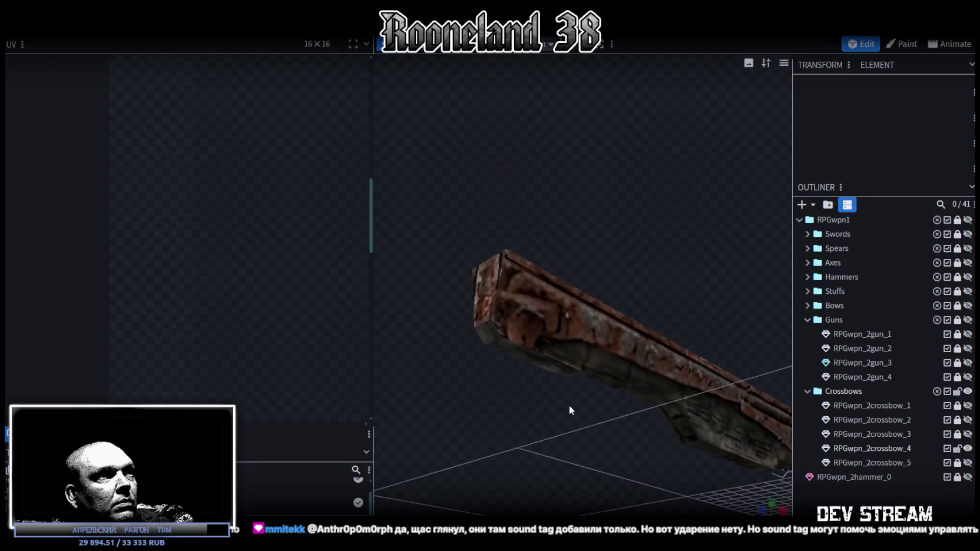
left_click(518, 354)
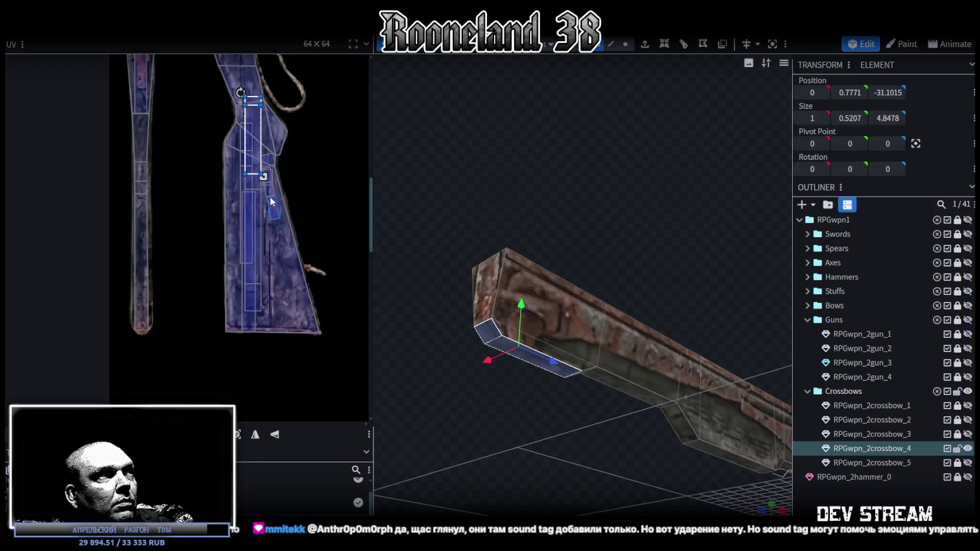
scroll(312, 380, "down", 3)
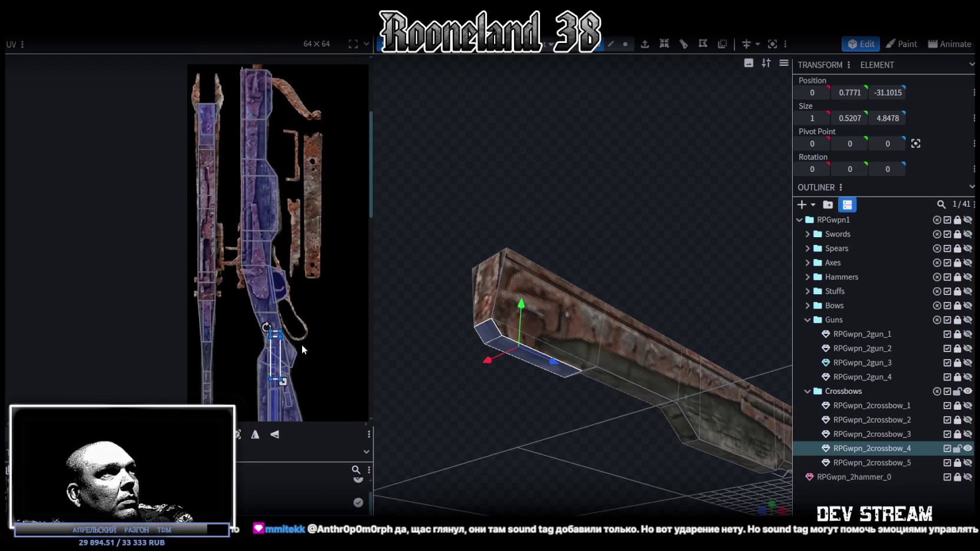
scroll(299, 370, "down", 1)
scroll(306, 343, "down", 1)
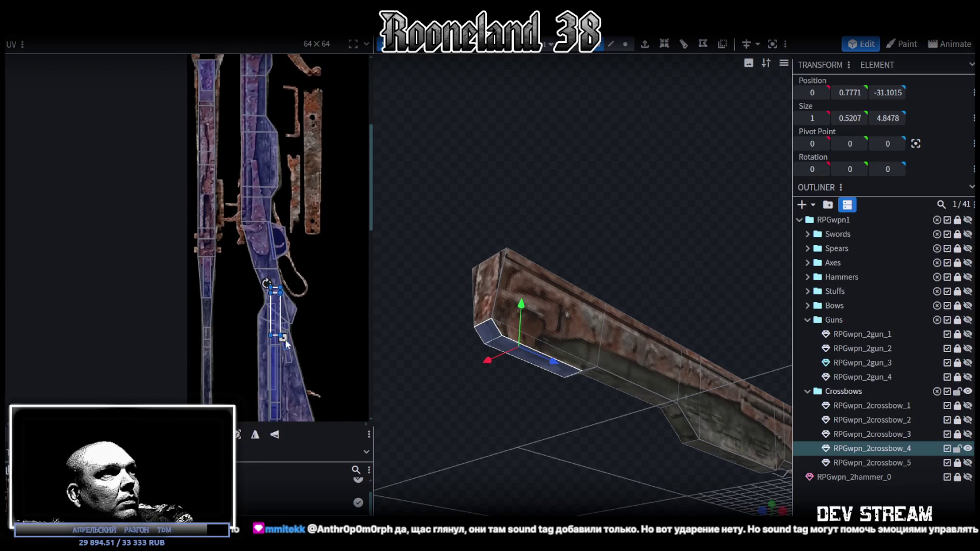
scroll(270, 264, "up", 1)
scroll(270, 264, "up", 1)
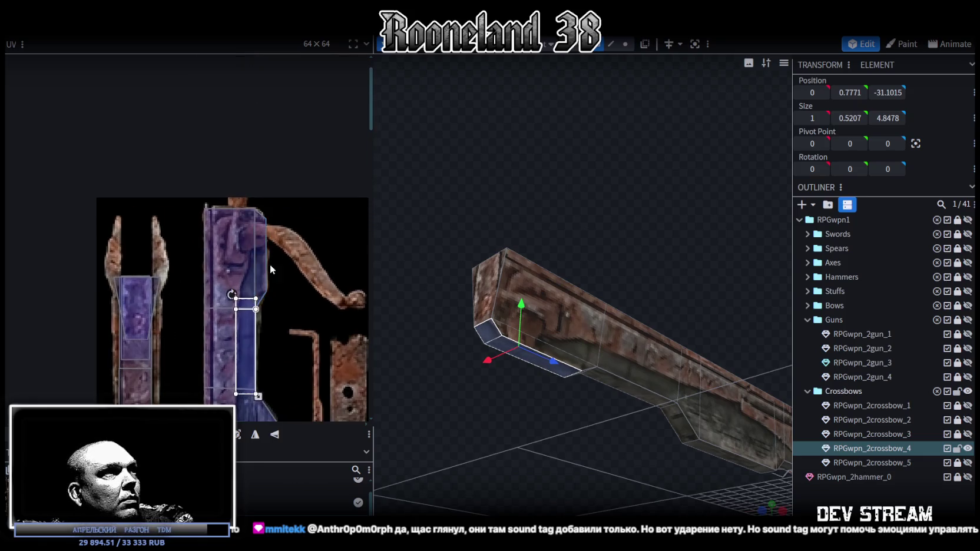
scroll(294, 277, "up", 1)
scroll(243, 308, "up", 1)
left_click_drag(243, 308, 259, 181)
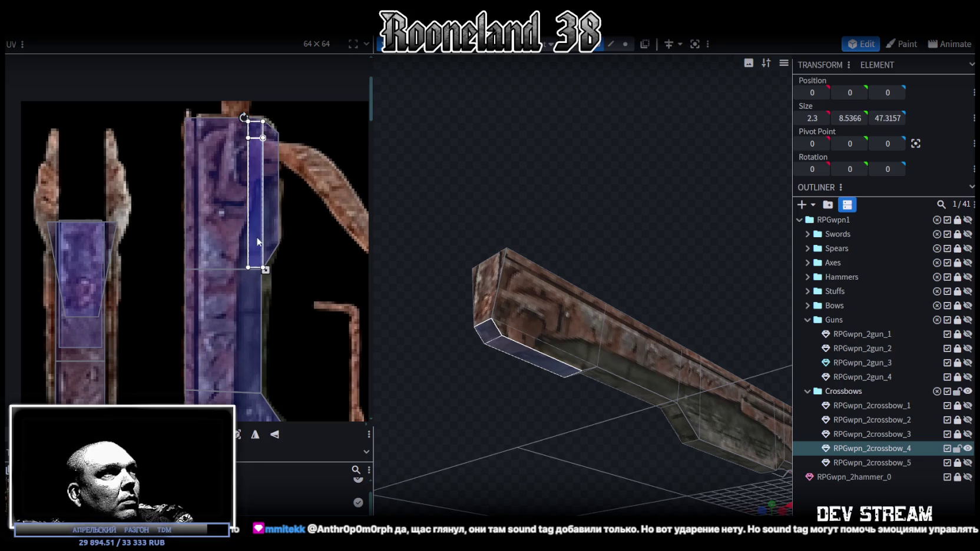
left_click_drag(255, 235, 257, 233)
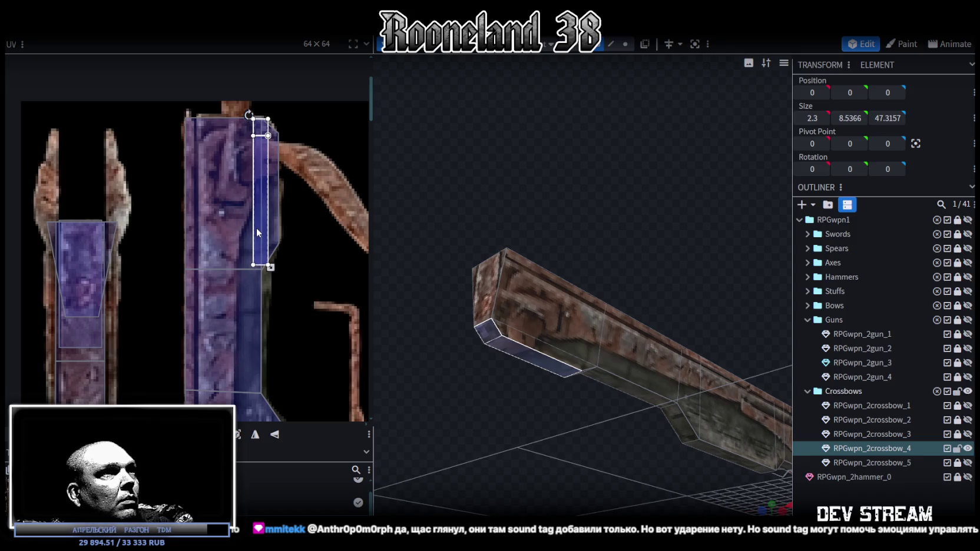
mouse_move(559, 443)
left_mouse_down()
mouse_move(629, 476)
mouse_move(653, 473)
mouse_move(619, 463)
mouse_move(617, 425)
mouse_move(678, 510)
mouse_move(582, 399)
mouse_move(616, 436)
mouse_move(662, 432)
mouse_move(676, 441)
mouse_move(684, 386)
mouse_move(431, 438)
mouse_move(545, 439)
left_mouse_up()
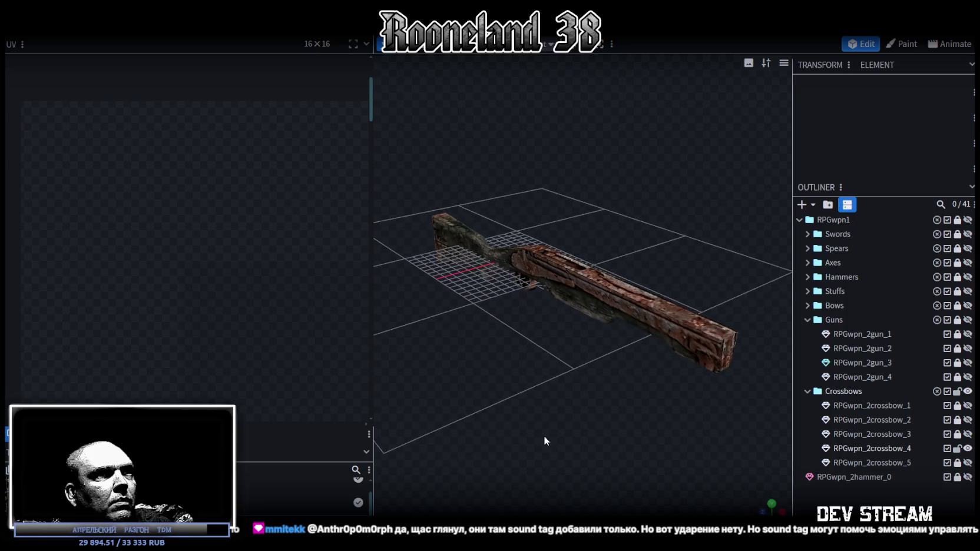
- Save the model, select RPGwpn_2crossbow_4 and view it flat from the side
key("ctrl+s")
left_click(664, 326)
scroll(268, 288, "down", 3)
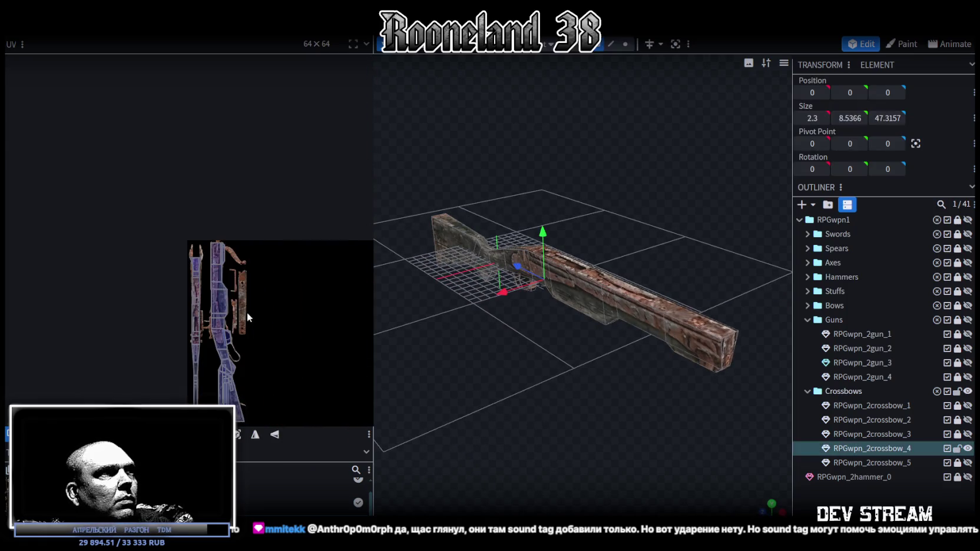
scroll(217, 249, "up", 3)
scroll(516, 364, "up", 3)
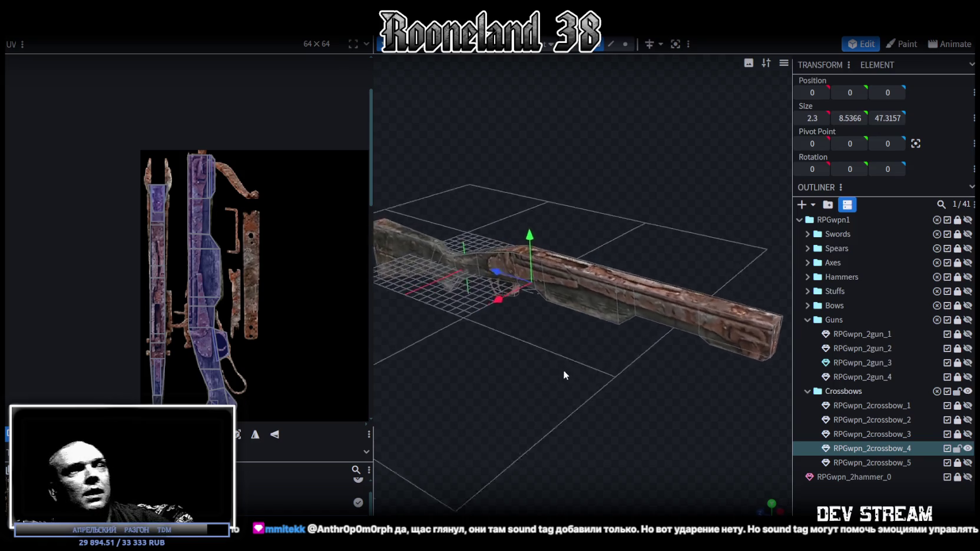
scroll(563, 370, "up", 2)
scroll(549, 394, "down", 3)
mouse_move(552, 405)
left_mouse_down()
mouse_move(608, 372)
mouse_move(595, 366)
mouse_move(590, 402)
left_mouse_up()
left_click_drag(576, 387, 538, 394)
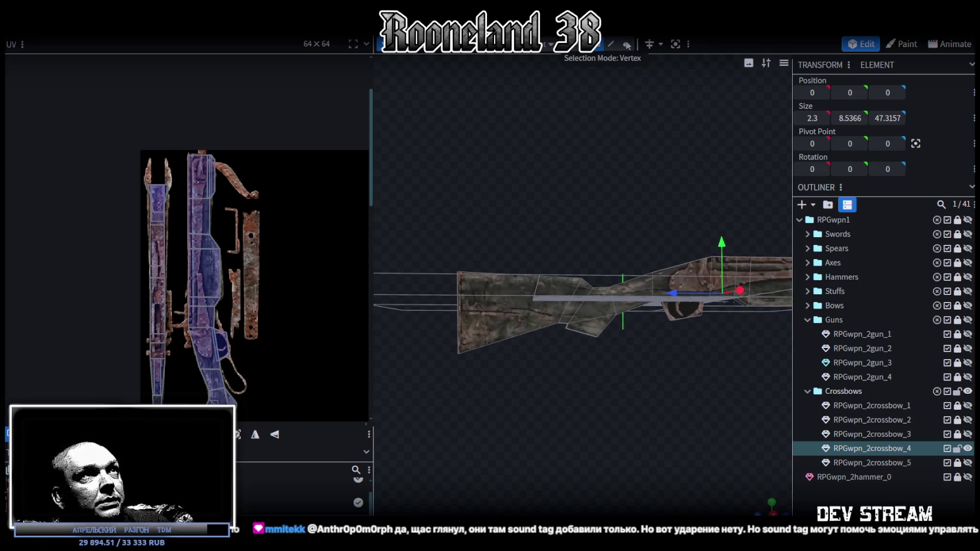
- Box-select the stock vertices, move them -1 along Z, and adjust a single vertex
left_click_drag(428, 235, 628, 403)
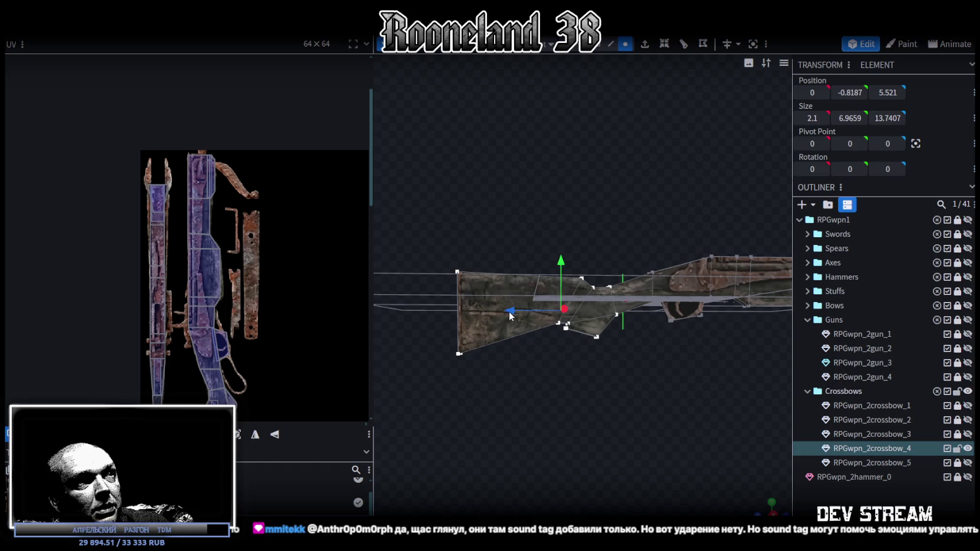
left_click_drag(510, 315, 522, 319)
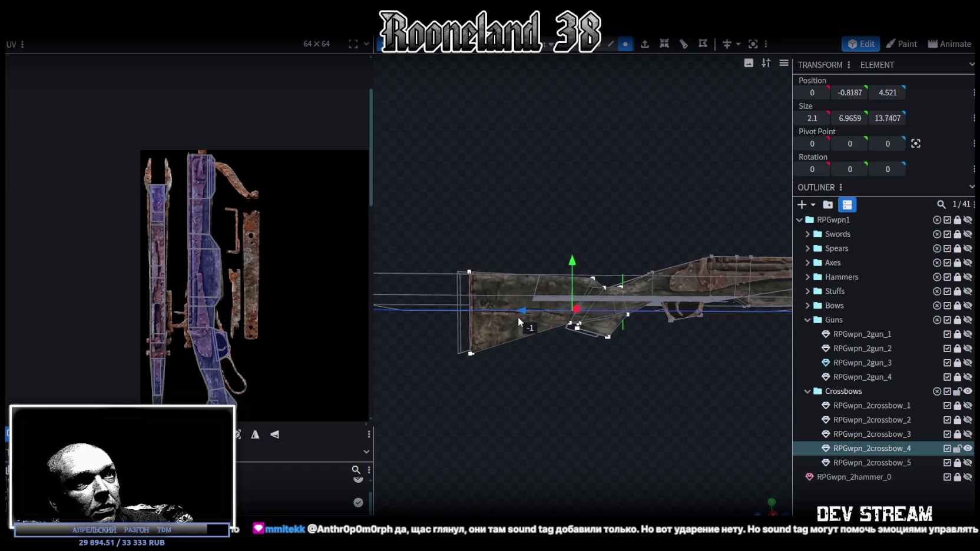
scroll(616, 366, "up", 3)
scroll(605, 367, "up", 2)
mouse_move(599, 359)
left_mouse_down()
mouse_move(575, 322)
mouse_move(568, 343)
left_mouse_up()
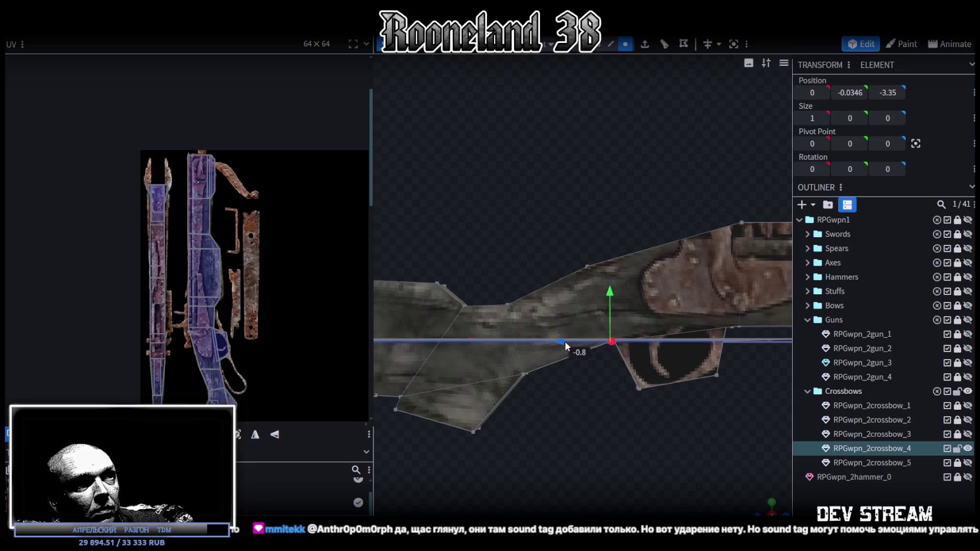
scroll(595, 369, "down", 3)
- Save the model as RPGweapon.bbmodel
mouse_move(596, 408)
left_mouse_down()
mouse_move(582, 396)
mouse_move(612, 411)
mouse_move(620, 381)
mouse_move(563, 370)
mouse_move(558, 351)
mouse_move(600, 390)
mouse_move(656, 383)
mouse_move(602, 299)
mouse_move(582, 321)
mouse_move(531, 318)
mouse_move(567, 302)
mouse_move(752, 368)
left_mouse_up()
key("ctrl+s")
scroll(530, 318, "up", 3)
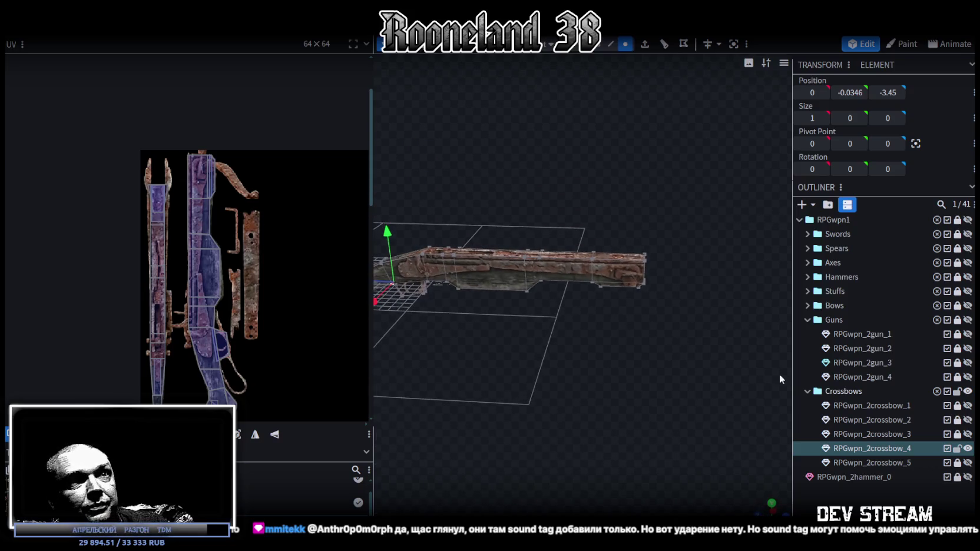
- Isolate RPGwpn_2crossbow_2 and split one of its curved limbs off into a separate mesh
left_click(968, 434)
left_click(969, 436)
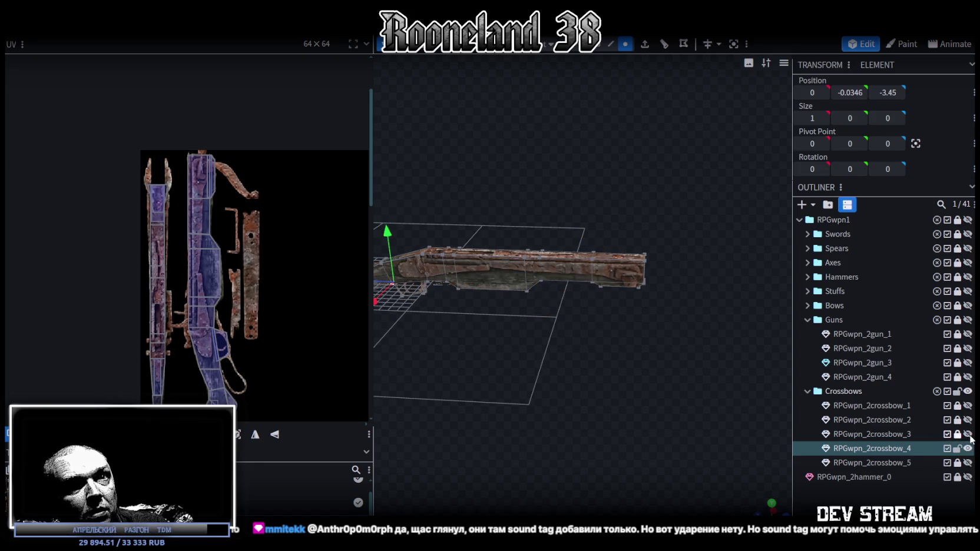
left_click(968, 449)
left_click(968, 435)
left_click(968, 435)
left_click(968, 421)
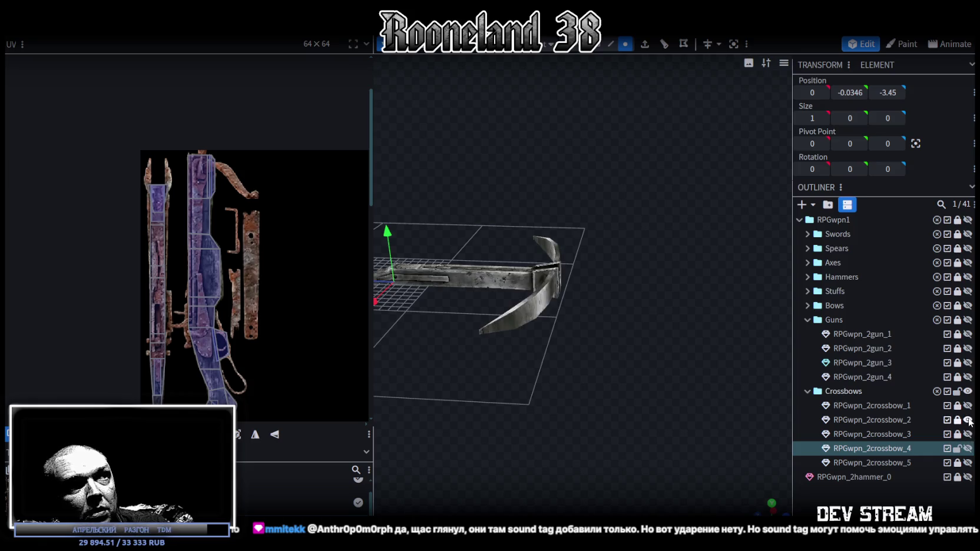
left_click(907, 421)
mouse_move(643, 375)
left_mouse_down()
mouse_move(748, 370)
mouse_move(693, 340)
left_mouse_up()
mouse_move(732, 204)
left_mouse_down("ctrl")
mouse_move(564, 316)
mouse_move(626, 382)
left_mouse_up("ctrl")
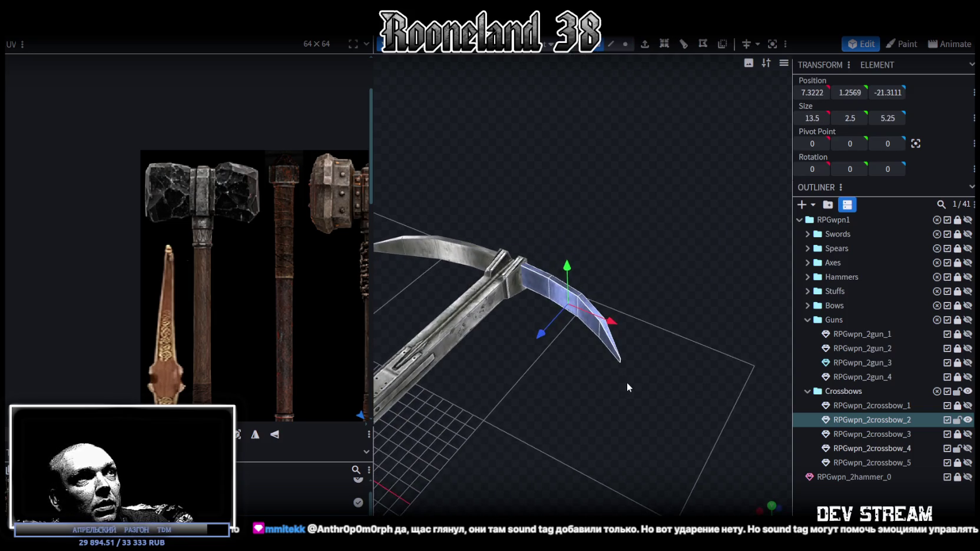
right_click(535, 290)
left_click(560, 336)
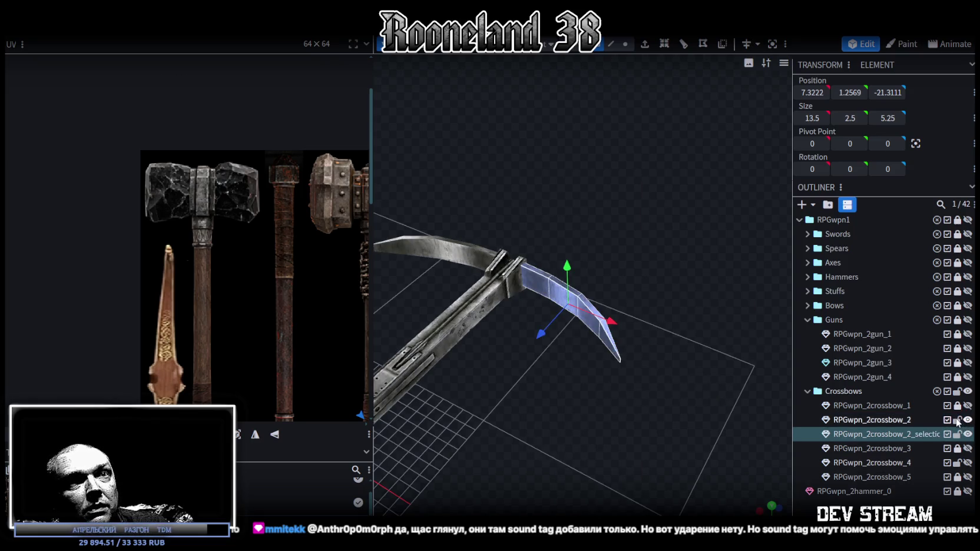
- Merge the split-off limb into RPGwpn_2crossbow_4 and select the merged limb
left_click(967, 420)
left_click(894, 463, "ctrl")
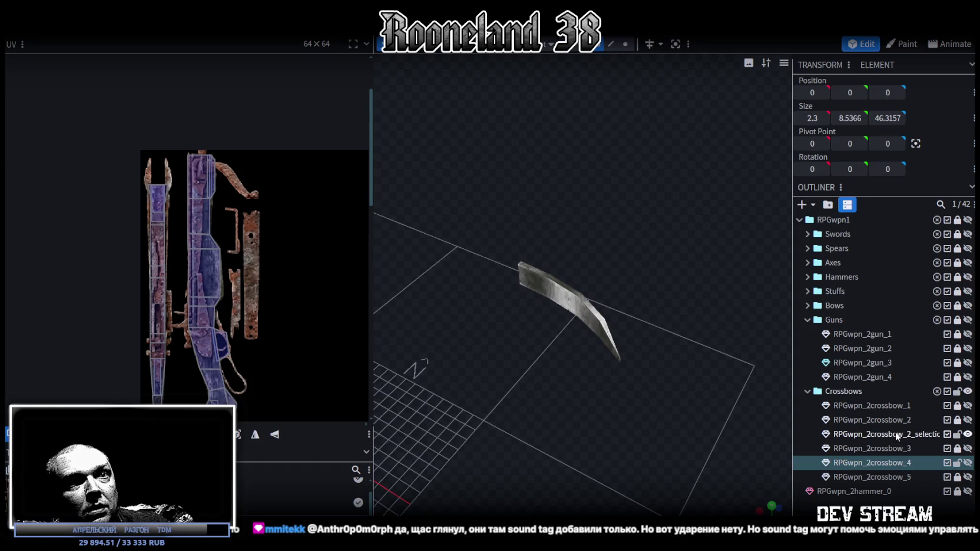
right_click(896, 432)
left_click(854, 233)
left_click(968, 449)
left_click_drag(644, 392, 626, 299)
left_click(620, 306)
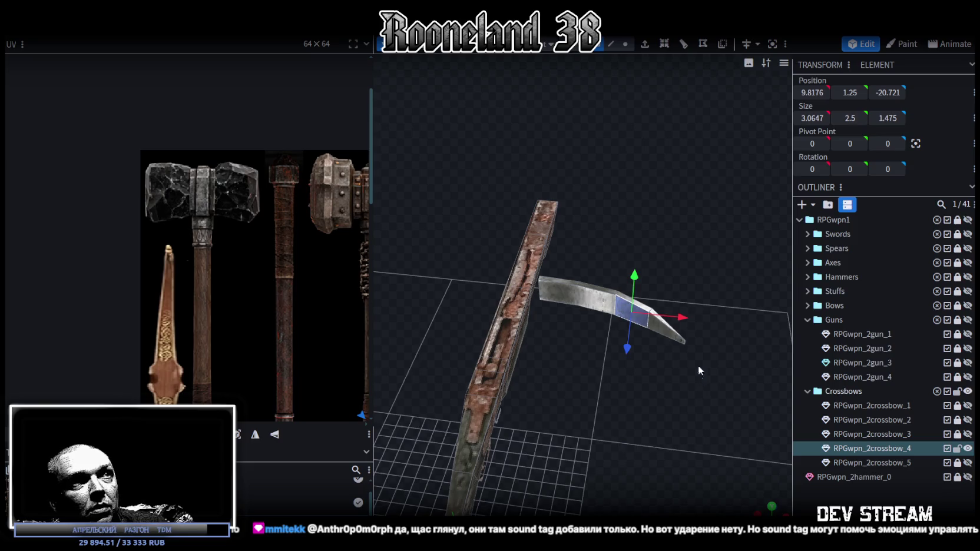
left_click_drag(699, 370, 460, 388)
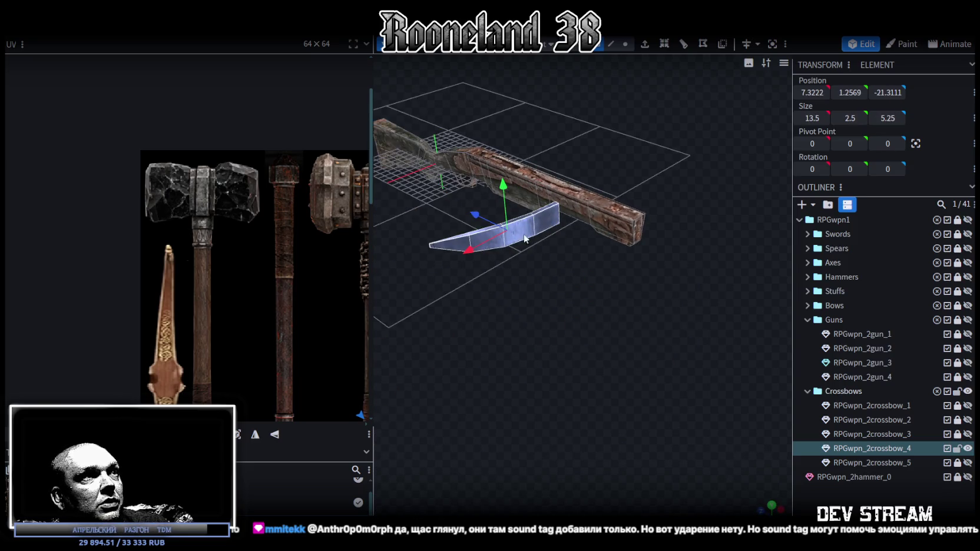
- Apply PRG_wpn3.png to the limb and move its UV island beside the rifle pieces
right_click(522, 242)
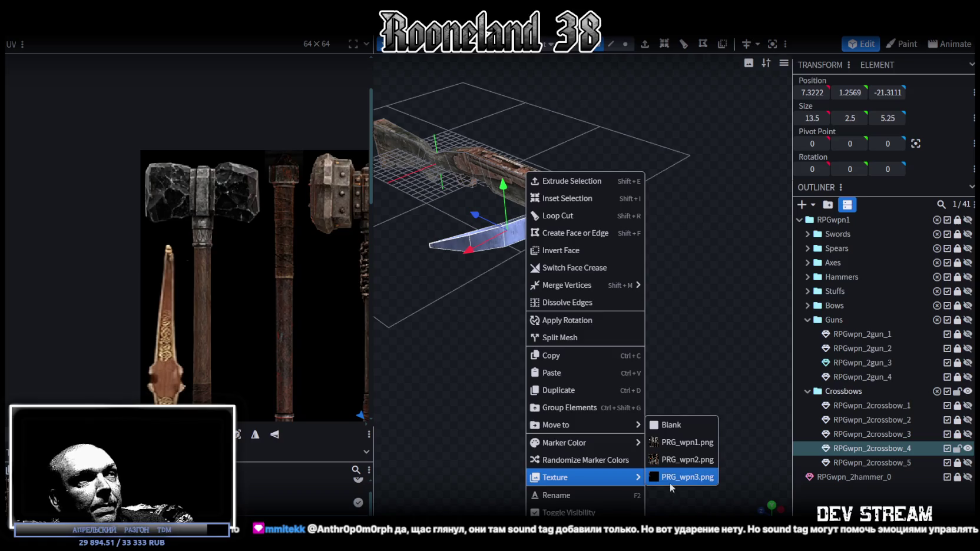
left_click(670, 483)
scroll(220, 158, "down", 3)
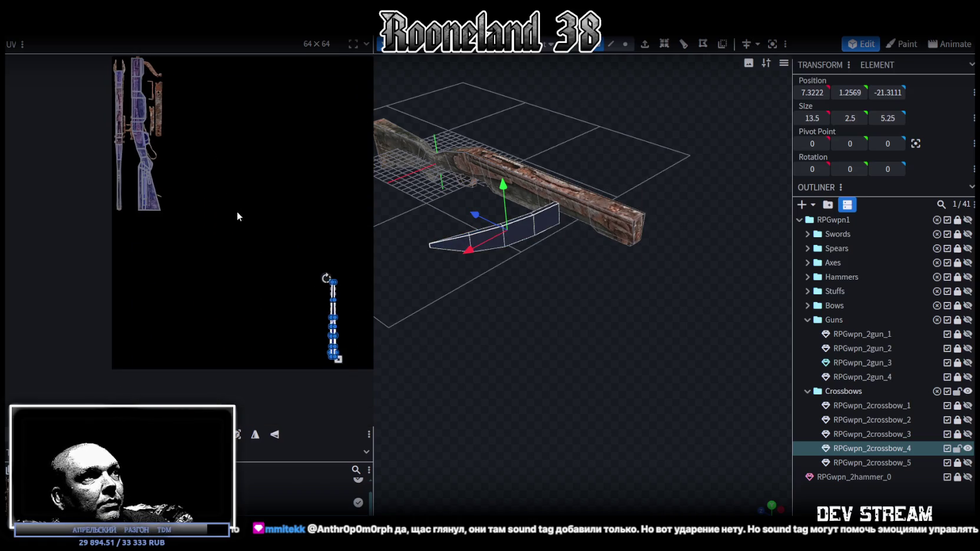
left_click_drag(265, 222, 353, 363)
left_click_drag(333, 309, 163, 64)
scroll(262, 235, "up", 5)
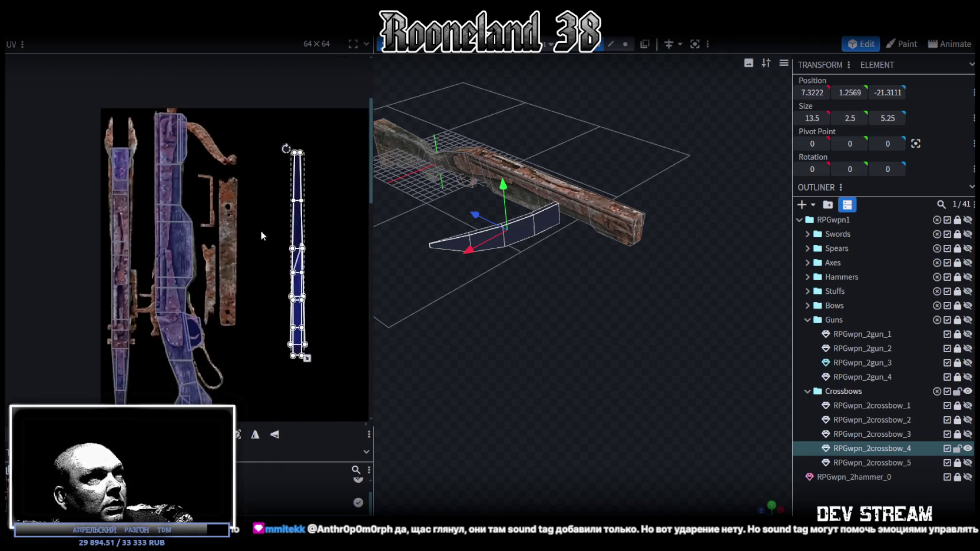
- Raise the limb tip's two end vertices by one unit, then view it from the top
mouse_move(542, 336)
left_mouse_down()
mouse_move(515, 293)
mouse_move(500, 344)
mouse_move(434, 336)
mouse_move(430, 376)
mouse_move(647, 405)
mouse_move(599, 393)
left_mouse_up()
scroll(497, 335, "up", 3)
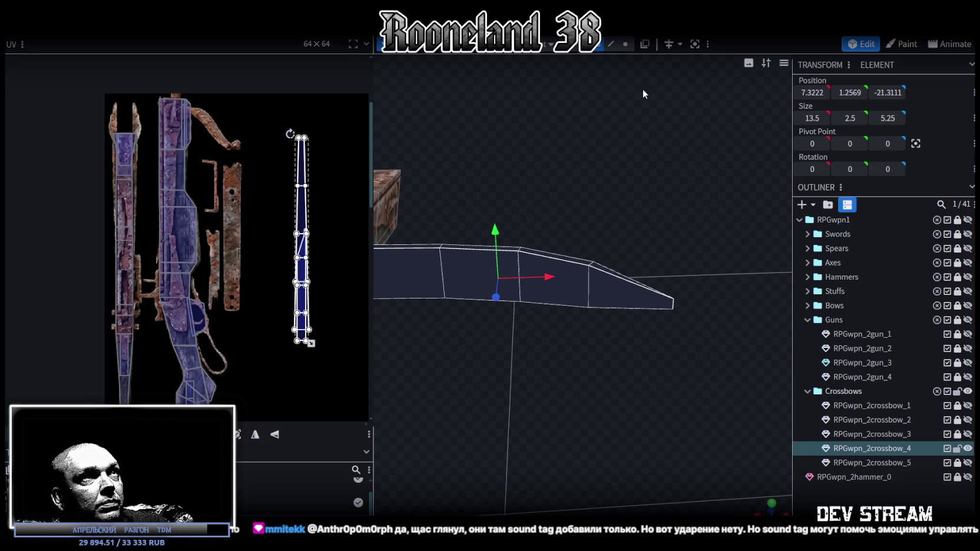
left_click(625, 47)
left_click_drag(712, 256, 661, 334)
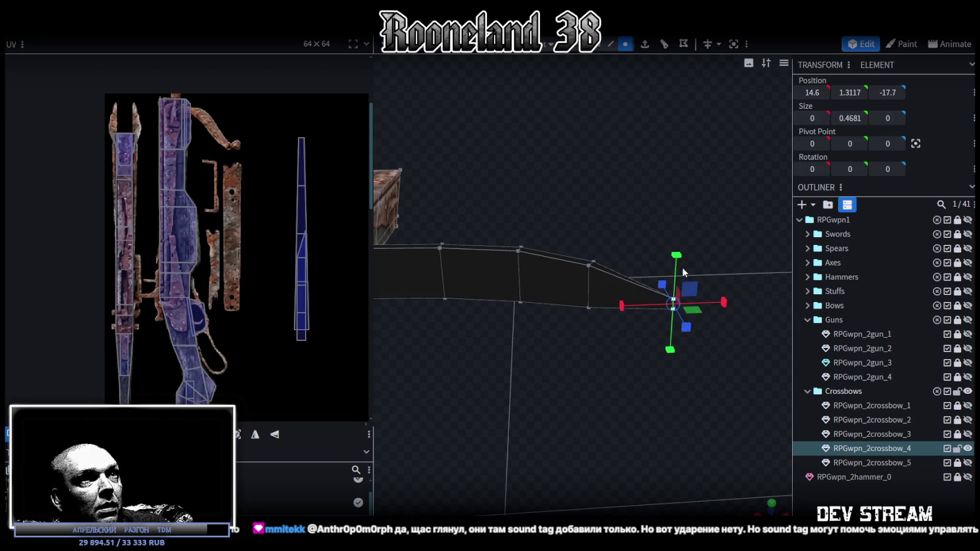
left_click_drag(682, 256, 681, 242)
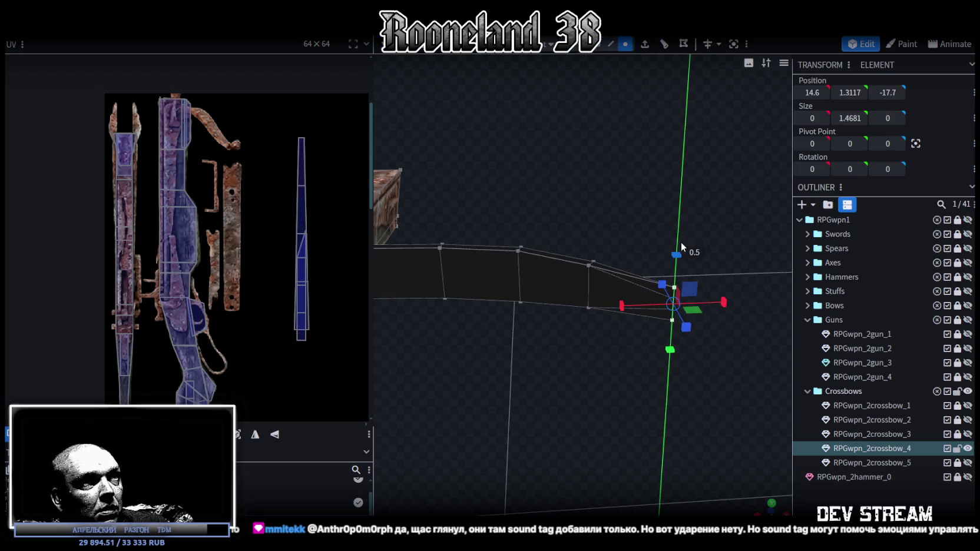
mouse_move(565, 419)
left_mouse_down()
mouse_move(585, 372)
mouse_move(589, 381)
mouse_move(634, 233)
left_mouse_up()
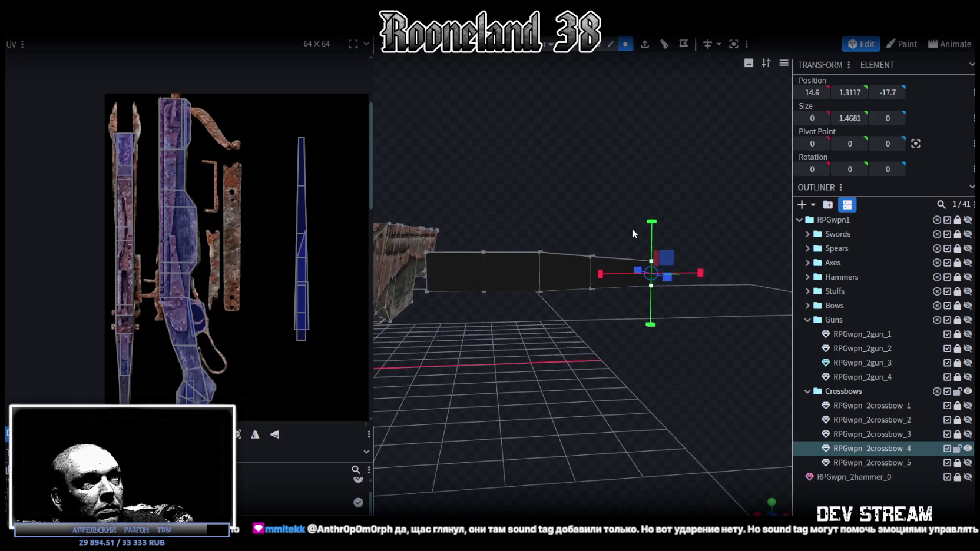
mouse_move(696, 238)
left_mouse_down()
mouse_move(732, 225)
mouse_move(727, 240)
left_mouse_up()
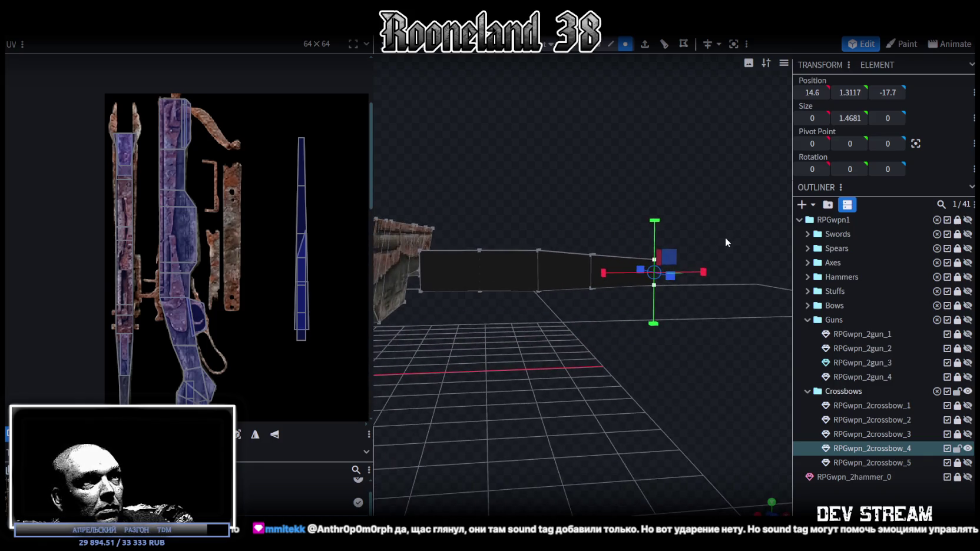
left_click(739, 277)
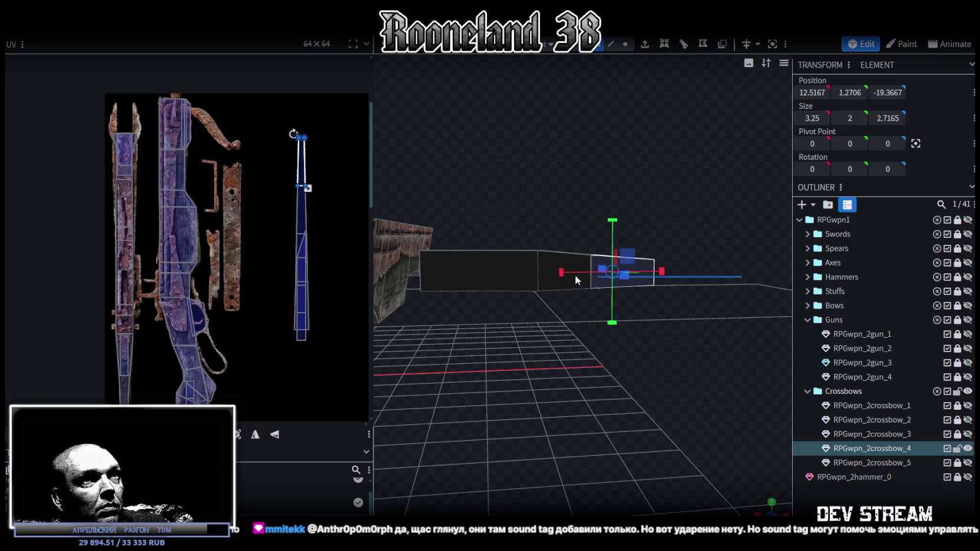
mouse_move(435, 273)
left_mouse_down()
mouse_move(392, 396)
mouse_move(331, 374)
mouse_move(412, 389)
left_mouse_up()
key("KP_7")
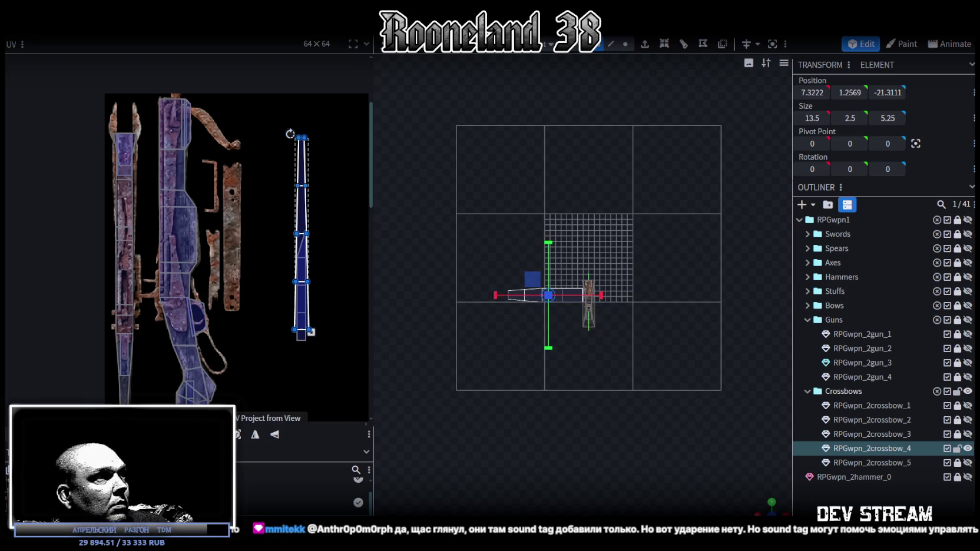
- Project the limb's UVs from view, rotate the island 90° counterclockwise and fit it on the rusty strip
scroll(472, 322, "up", 2)
scroll(486, 367, "up", 2)
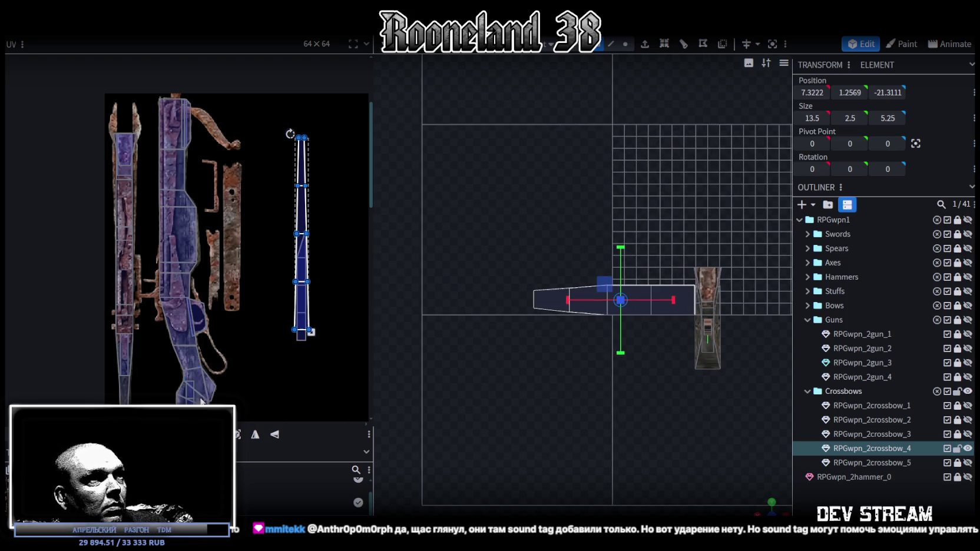
left_click(238, 434)
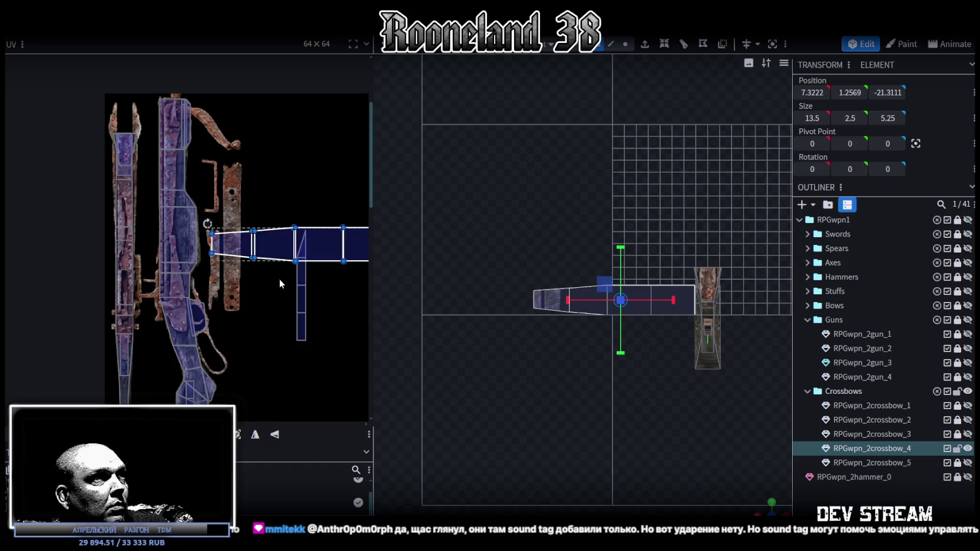
right_click(271, 226)
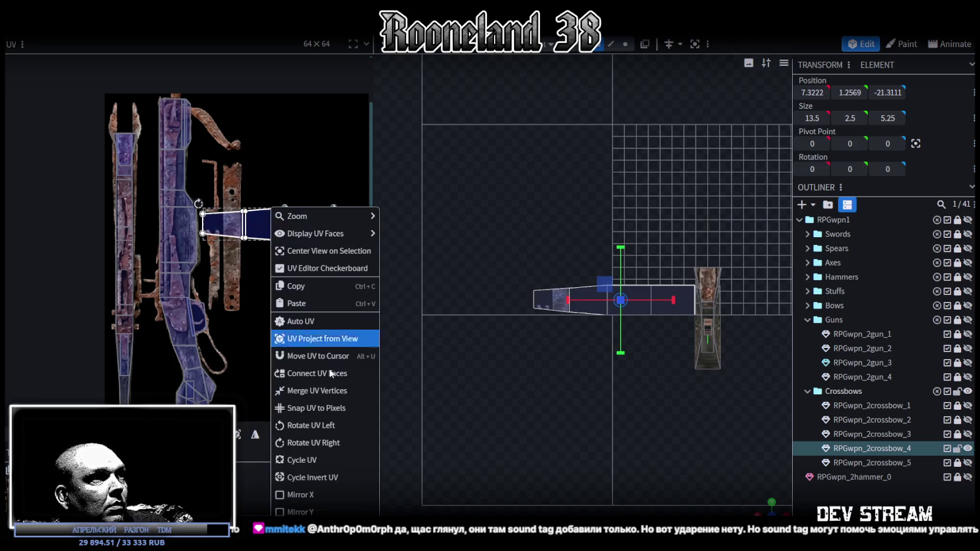
left_click(318, 424)
left_click_drag(288, 200, 237, 199)
scroll(234, 183, "up", 2)
scroll(223, 186, "up", 2)
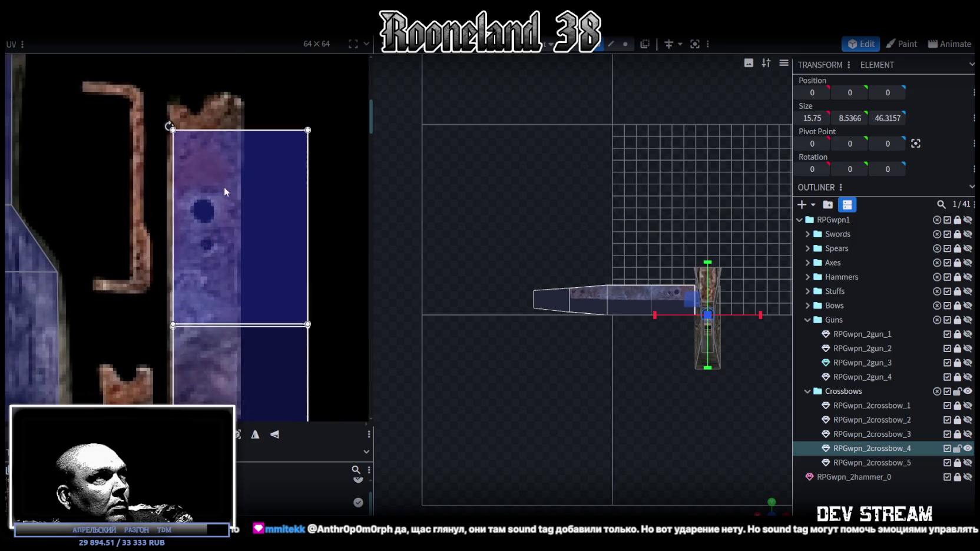
scroll(219, 179, "down", 1)
scroll(280, 206, "down", 1)
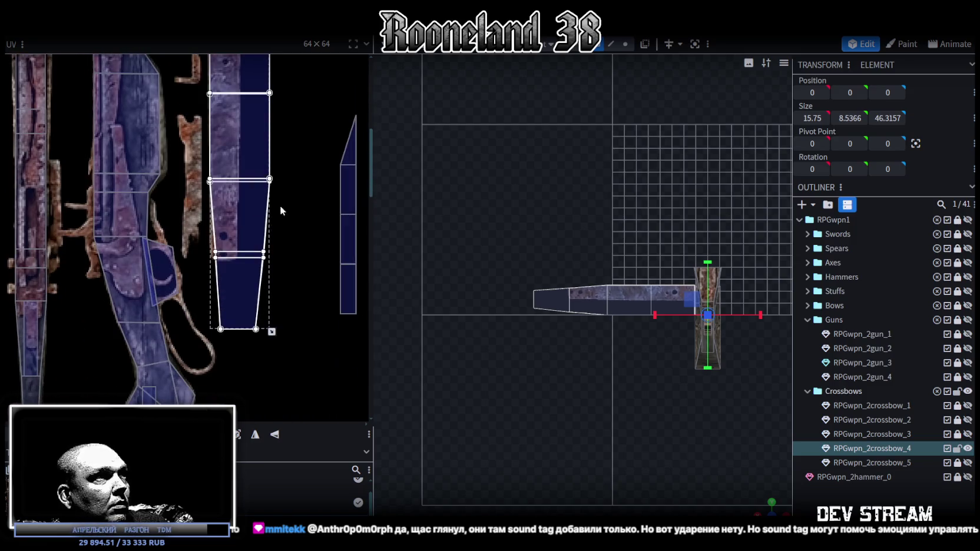
left_click_drag(272, 331, 253, 305)
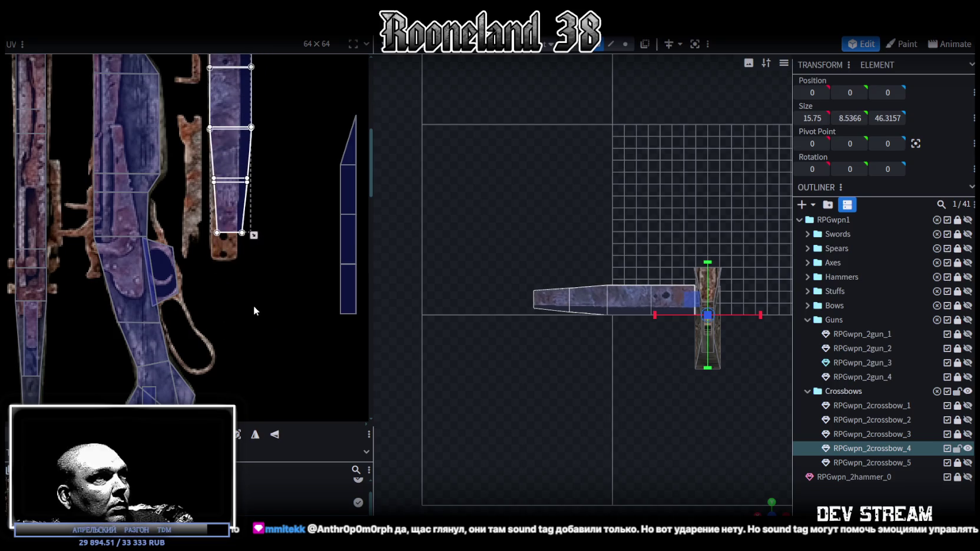
scroll(253, 306, "up", 1)
mouse_move(259, 253)
left_mouse_down()
mouse_move(234, 284)
mouse_move(237, 299)
left_mouse_up()
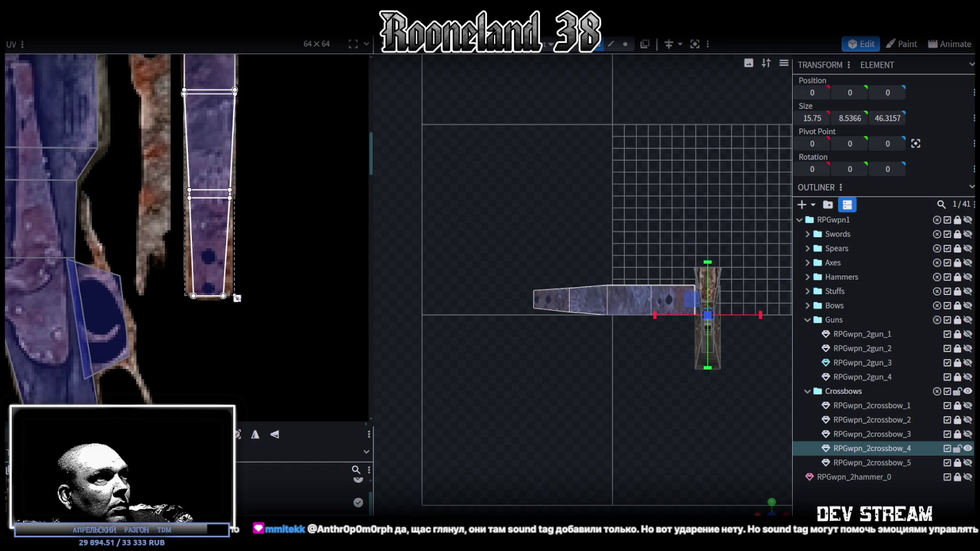
scroll(233, 274, "down", 4)
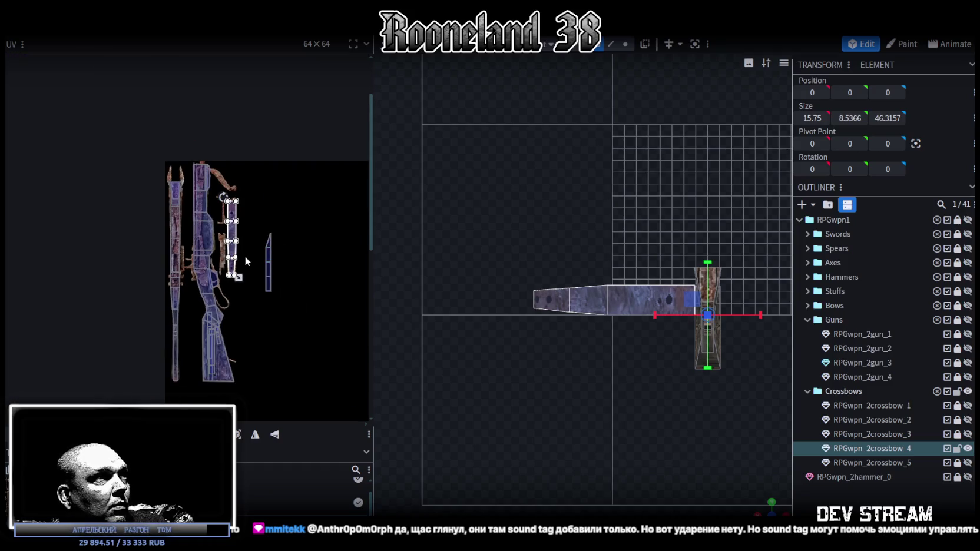
scroll(248, 253, "up", 2)
scroll(256, 227, "up", 3)
scroll(256, 231, "down", 1)
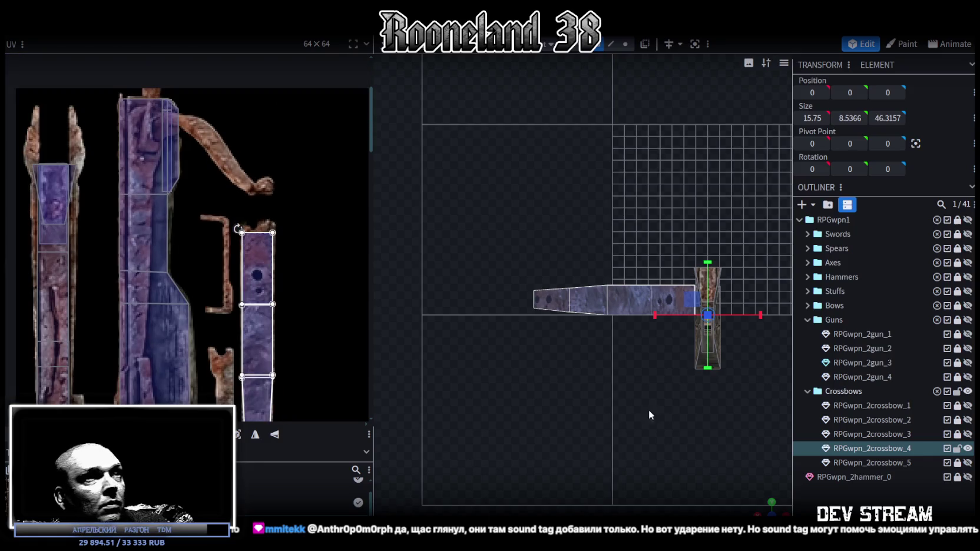
- Thin the limb to Size Y 1.5 and give the nearby flat block a thickness of 1.7
mouse_move(745, 492)
left_mouse_down()
mouse_move(559, 400)
mouse_move(550, 407)
mouse_move(528, 362)
mouse_move(523, 383)
mouse_move(514, 373)
left_mouse_up()
mouse_move(399, 225)
left_mouse_down()
mouse_move(563, 378)
mouse_move(555, 370)
left_mouse_up()
left_click_drag(489, 216, 490, 219)
mouse_move(557, 350)
left_mouse_down()
mouse_move(567, 353)
mouse_move(570, 341)
left_mouse_up()
left_click(570, 340)
left_click_drag(554, 430, 550, 233)
mouse_move(597, 189)
left_mouse_down()
mouse_move(597, 208)
mouse_move(505, 297)
mouse_move(560, 329)
mouse_move(548, 330)
left_mouse_up()
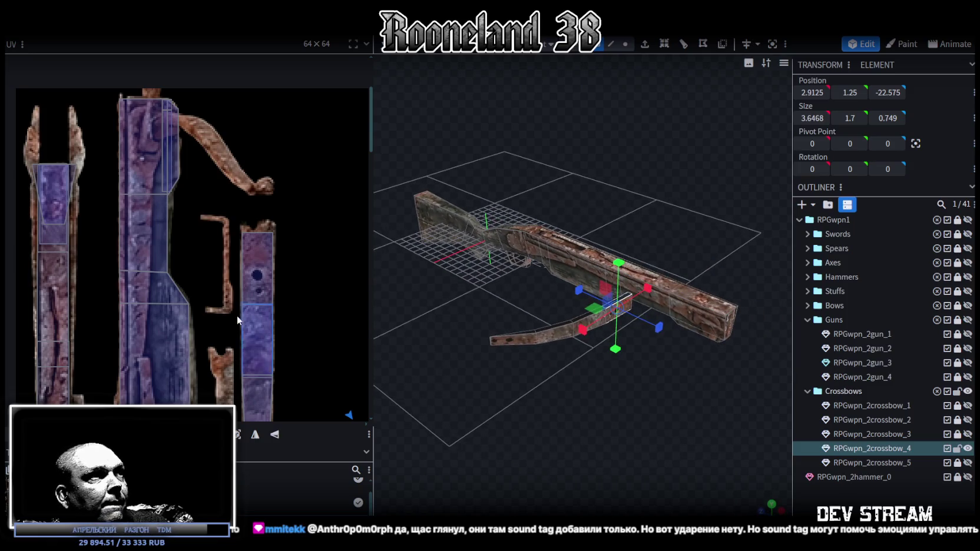
- Move the limb's UV faces onto the rusty strip, mirror them on Y and shrink them to fit
scroll(241, 316, "down", 3)
scroll(245, 195, "up", 1)
left_click_drag(245, 183, 303, 331)
scroll(277, 255, "up", 2)
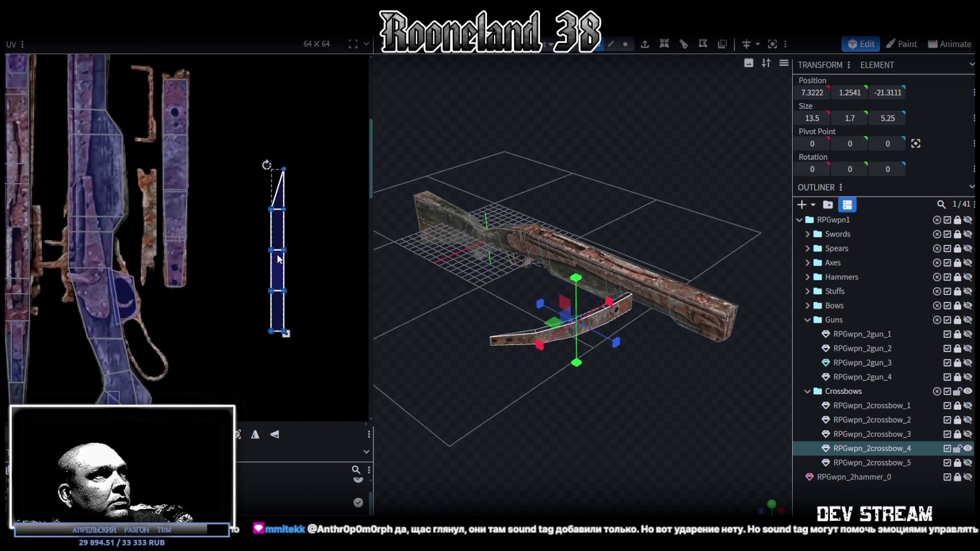
left_click_drag(282, 235, 166, 236)
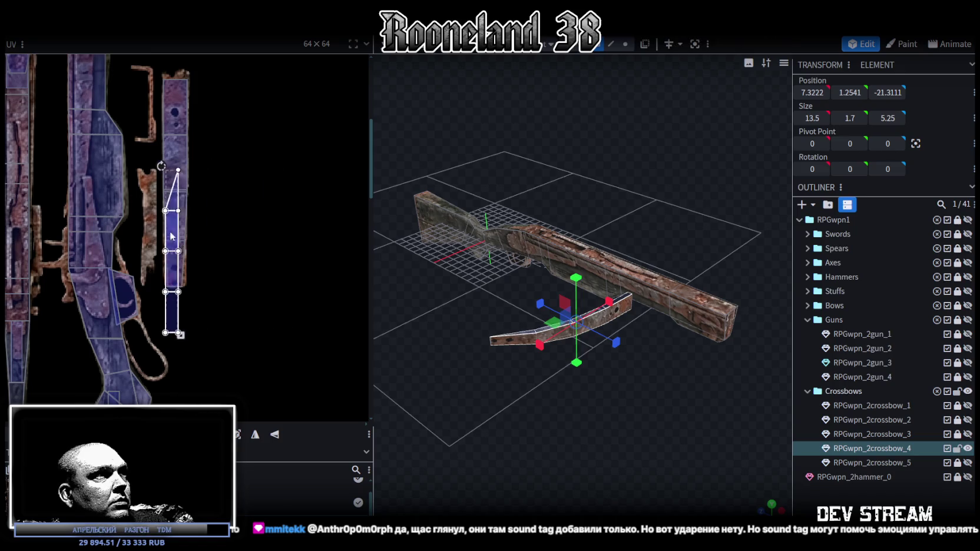
left_click(275, 436)
left_click_drag(171, 209, 151, 198)
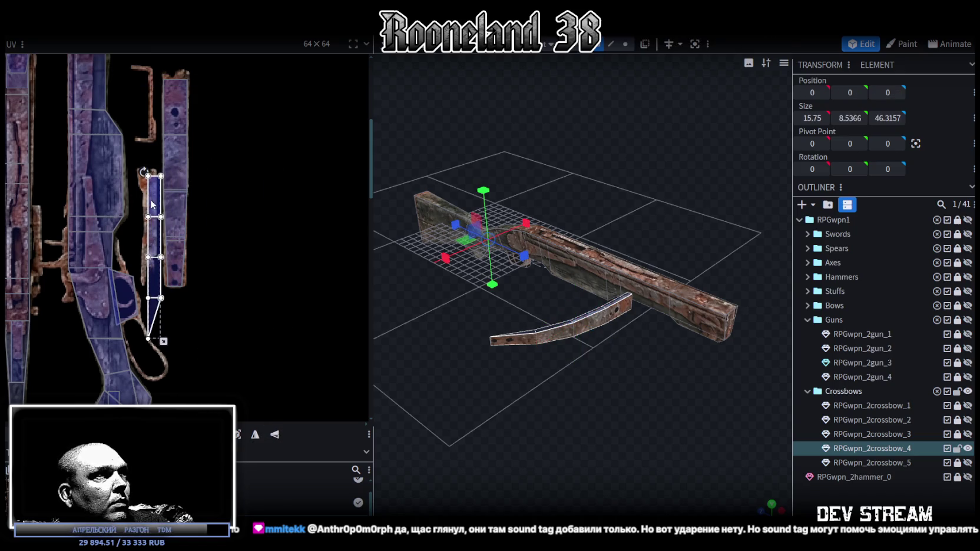
scroll(153, 212, "up", 2)
scroll(236, 318, "up", 1)
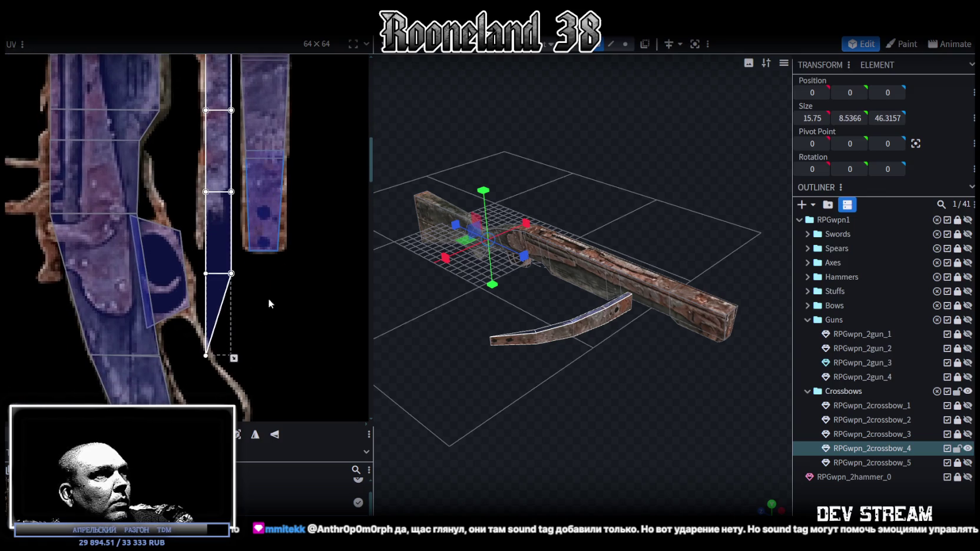
left_click_drag(234, 358, 223, 335)
scroll(224, 333, "up", 1)
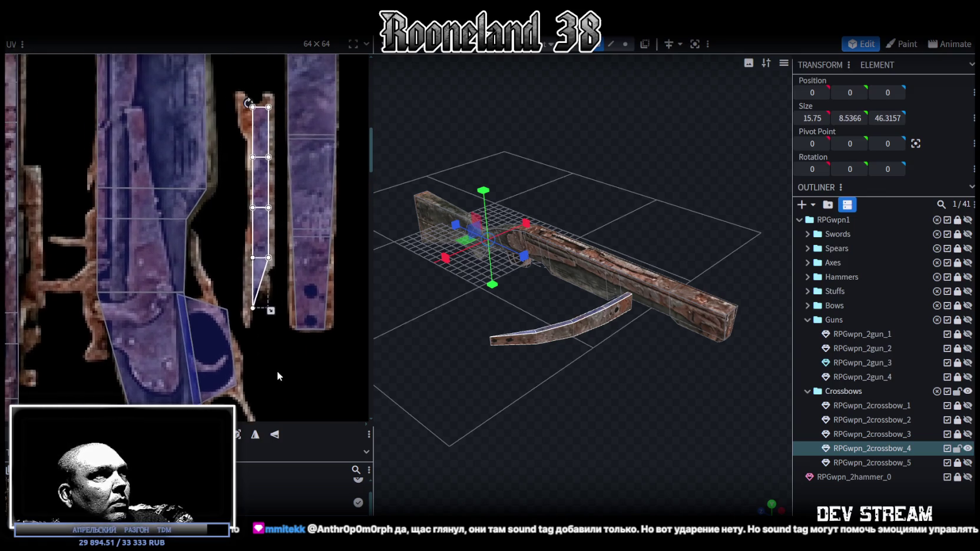
scroll(265, 319, "up", 1)
left_click_drag(268, 307, 261, 291)
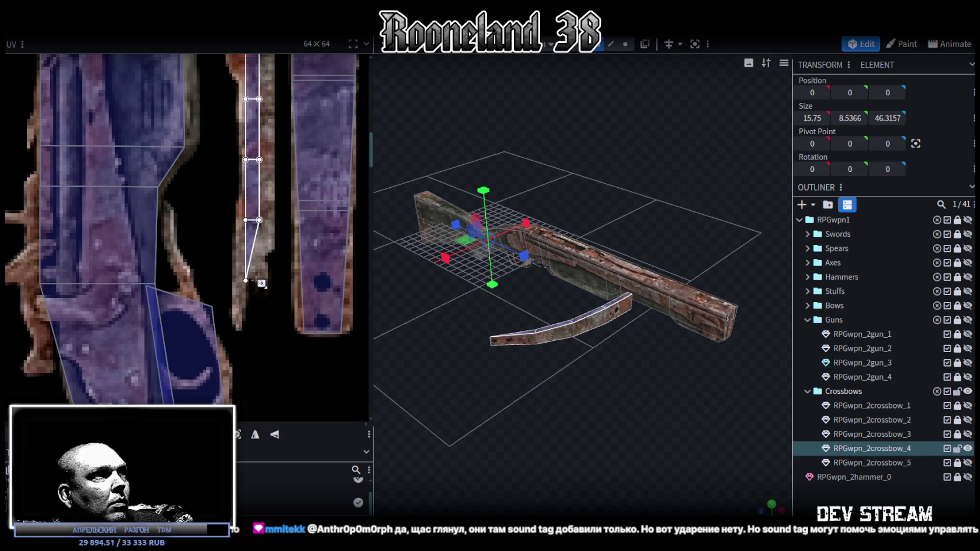
- Reselect the crossbow limb's faces from a top-down view
left_click_drag(531, 353, 677, 471)
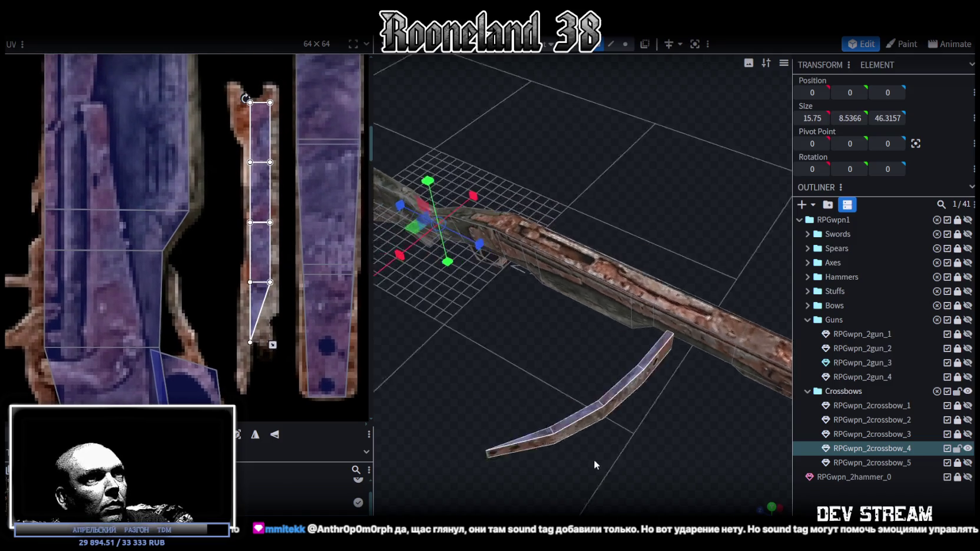
left_click(686, 483)
scroll(686, 481, "down", 2)
mouse_move(631, 438)
left_mouse_down()
mouse_move(684, 457)
mouse_move(700, 335)
left_mouse_up()
scroll(699, 335, "up", 2)
left_click(707, 316)
mouse_move(679, 370)
left_mouse_down()
mouse_move(486, 393)
mouse_move(517, 421)
mouse_move(495, 395)
left_mouse_up()
left_click_drag(425, 265, 570, 365, "ctrl")
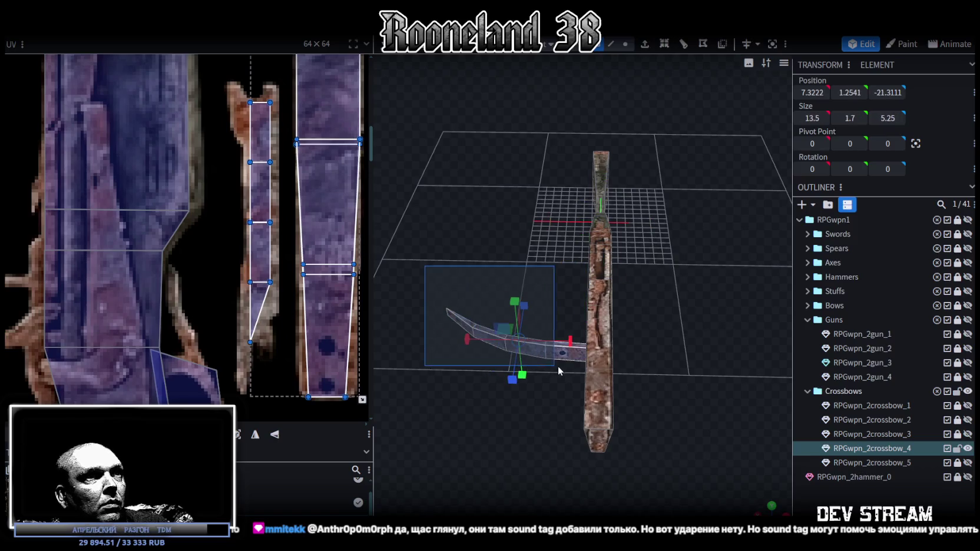
- Split the selected limb faces into their own mesh and switch to side view
right_click(571, 365)
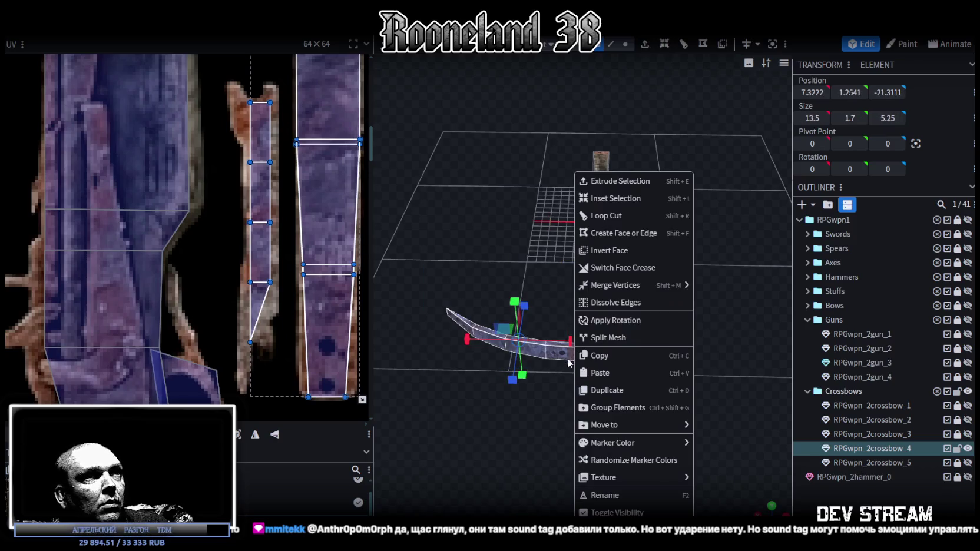
left_click(624, 340)
mouse_move(518, 219)
left_mouse_down()
mouse_move(668, 346)
mouse_move(700, 243)
mouse_move(687, 246)
left_mouse_up()
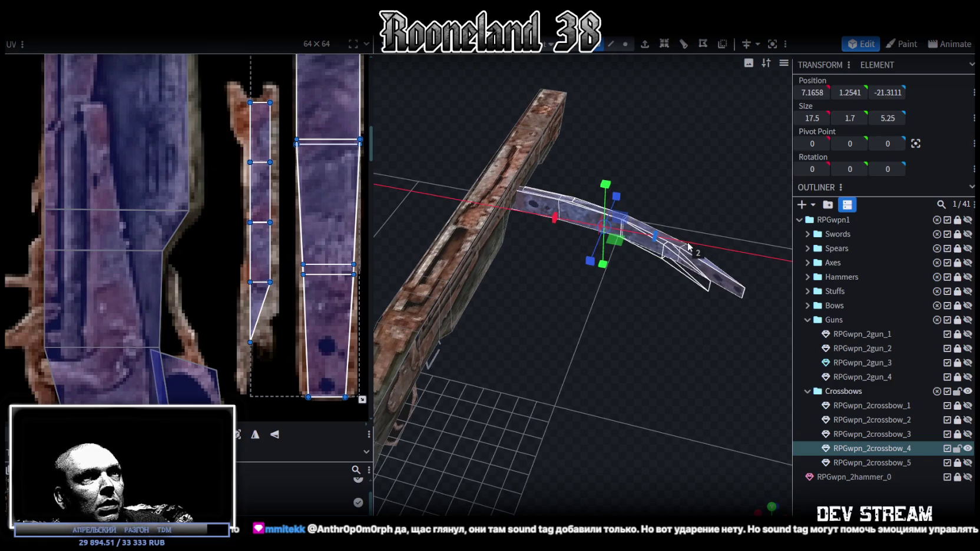
key("KP_1")
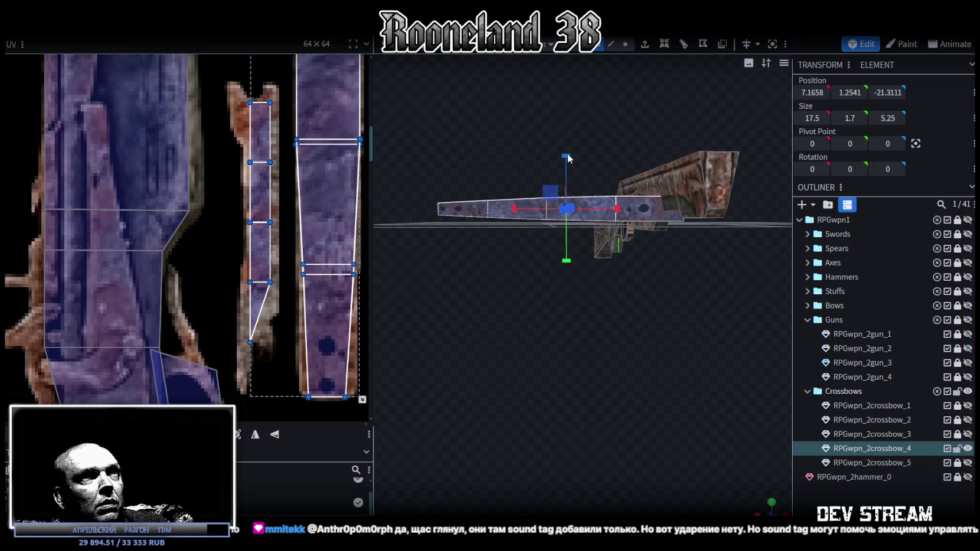
- Thicken the split-off limb to 2.7, slide it outward, raise it 1.25 units, and enable vertex mode
mouse_move(569, 157)
left_mouse_down()
mouse_move(570, 147)
mouse_move(568, 164)
left_mouse_up()
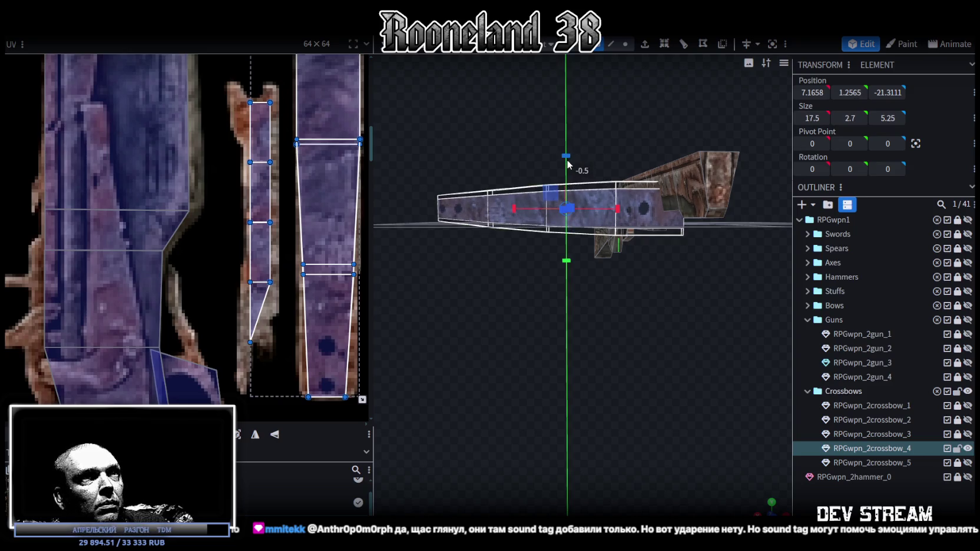
mouse_move(581, 312)
left_mouse_down()
mouse_move(628, 377)
mouse_move(584, 392)
left_mouse_up()
mouse_move(541, 275)
left_mouse_down()
mouse_move(504, 278)
mouse_move(592, 236)
mouse_move(530, 297)
mouse_move(461, 260)
mouse_move(649, 421)
mouse_move(542, 372)
mouse_move(640, 337)
mouse_move(609, 202)
mouse_move(523, 181)
left_mouse_up()
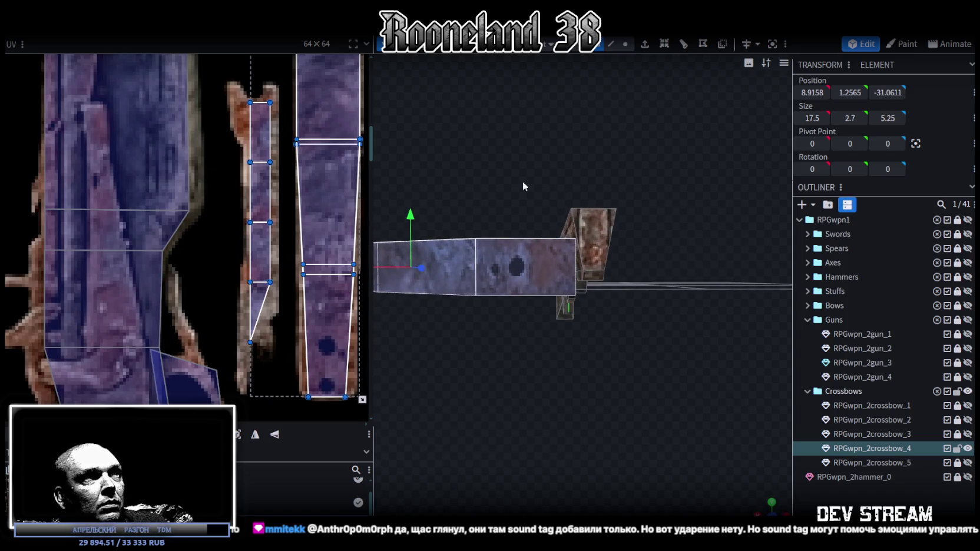
mouse_move(411, 223)
left_mouse_down()
mouse_move(417, 199)
mouse_move(535, 367)
mouse_move(523, 324)
left_mouse_up()
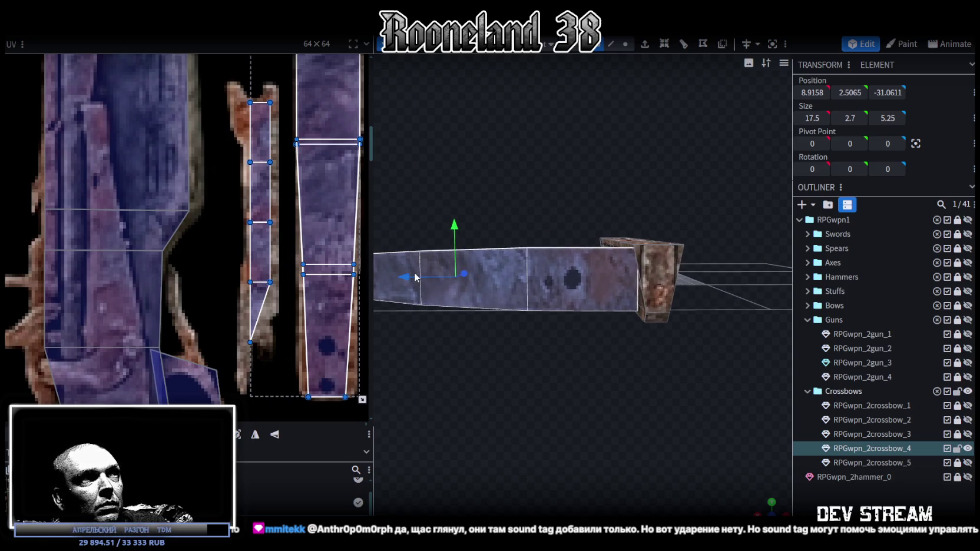
mouse_move(513, 382)
left_mouse_down()
mouse_move(509, 405)
mouse_move(516, 390)
mouse_move(530, 437)
mouse_move(524, 364)
mouse_move(523, 447)
mouse_move(476, 340)
mouse_move(590, 366)
mouse_move(635, 59)
left_mouse_up()
left_click(626, 45)
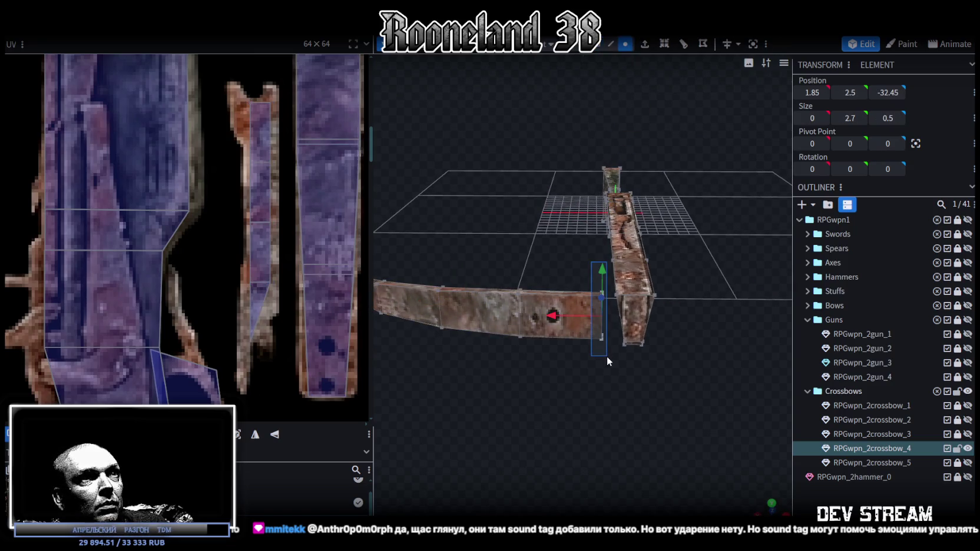
- Move the limb's inner end vertices toward the stock and select its faces along the limb
mouse_move(657, 355)
left_mouse_down()
mouse_move(637, 366)
mouse_move(562, 335)
left_mouse_up()
mouse_move(502, 341)
left_mouse_down()
mouse_move(551, 345)
mouse_move(514, 393)
mouse_move(506, 429)
mouse_move(564, 383)
mouse_move(569, 340)
mouse_move(656, 372)
mouse_move(665, 402)
mouse_move(685, 159)
mouse_move(677, 253)
left_mouse_up()
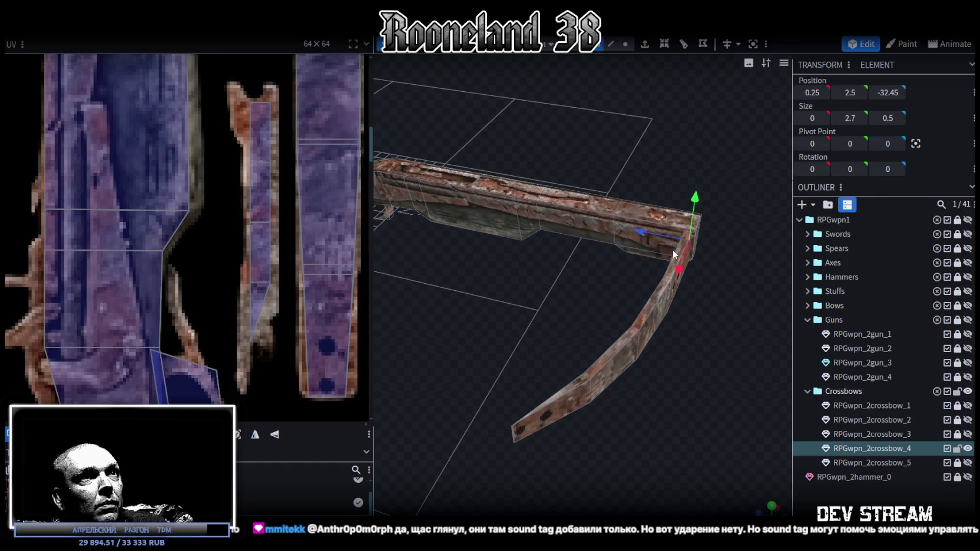
left_click(682, 252)
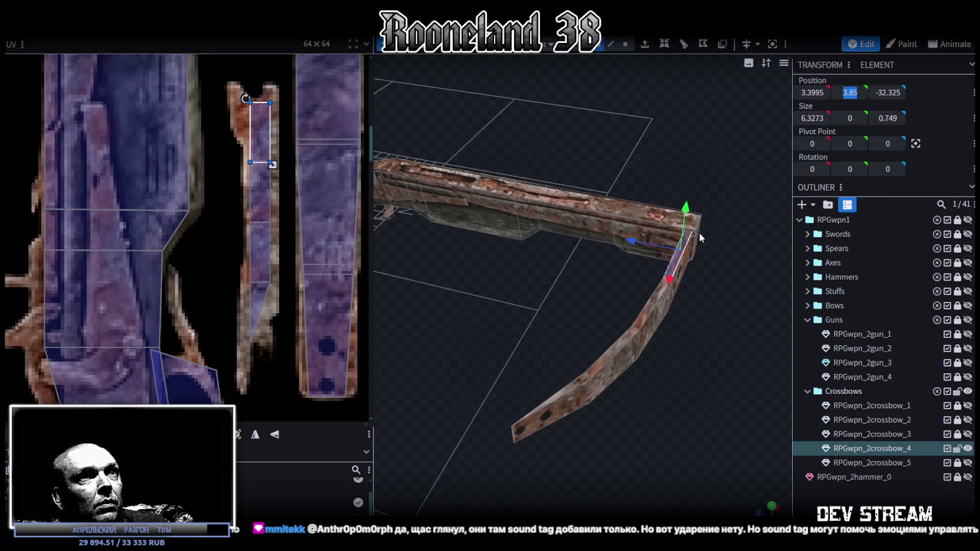
left_click(654, 304, "shift")
left_click(609, 355, "shift")
left_click(569, 392, "shift")
mouse_move(728, 389)
left_mouse_down()
mouse_move(624, 327)
mouse_move(630, 335)
mouse_move(595, 365)
left_mouse_up()
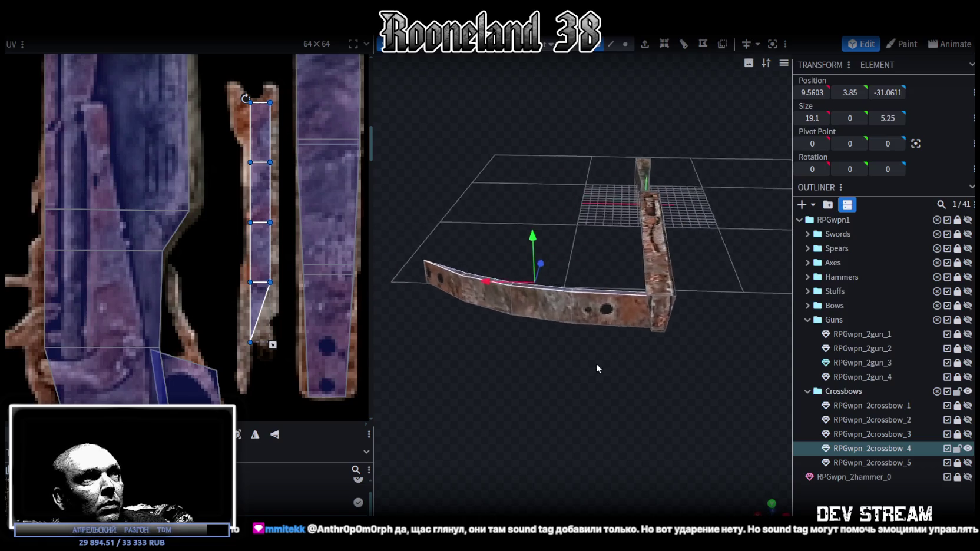
- Copy the 16 limb faces and paste them back as Mesh Selection
key("ctrl+a")
key("ctrl+c")
left_click(628, 321)
right_click(124, 58)
mouse_move(153, 58)
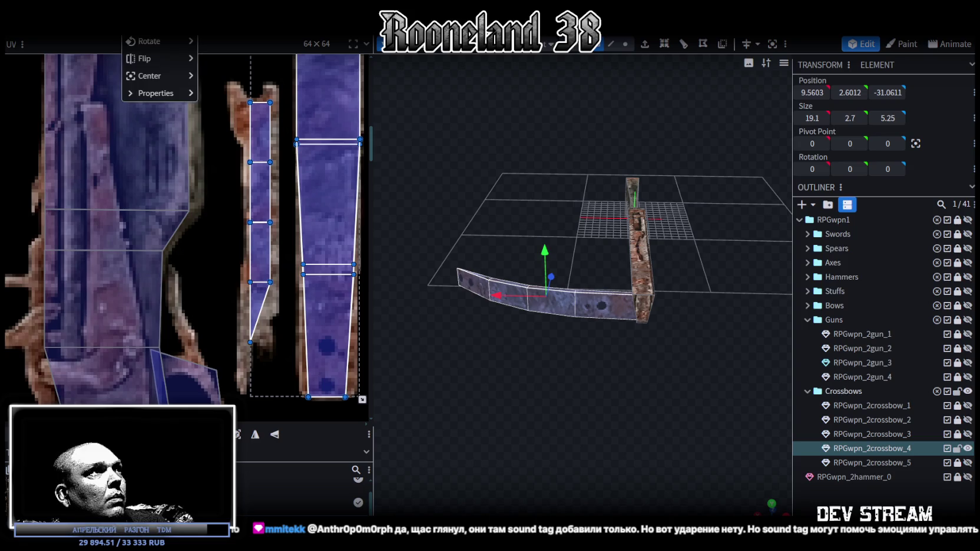
- Flip the pasted limb along X so a matching limb sits on the opposite side
left_click(247, 67)
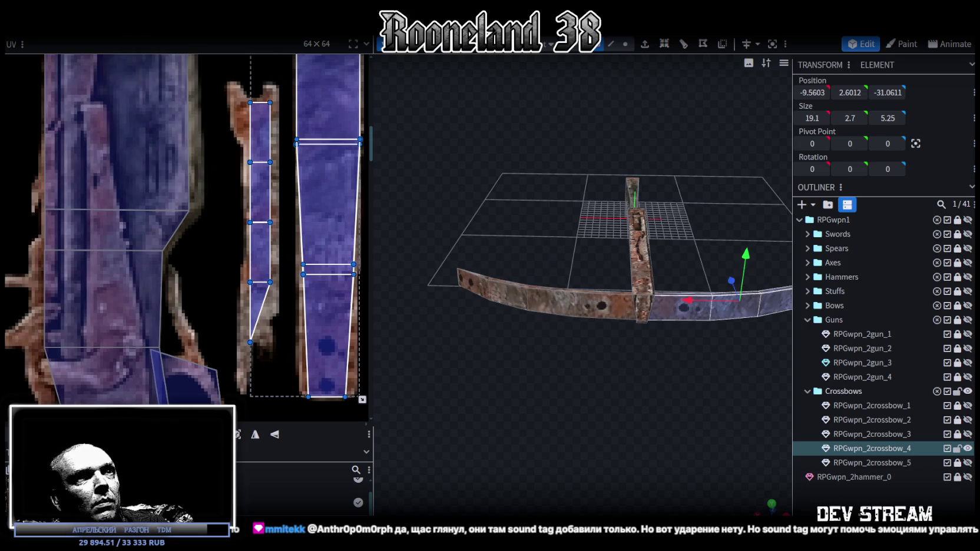
left_click(651, 417)
mouse_move(650, 417)
left_mouse_down()
mouse_move(640, 358)
mouse_move(478, 395)
mouse_move(414, 371)
mouse_move(443, 359)
mouse_move(426, 411)
mouse_move(617, 253)
left_mouse_up()
left_click(617, 254)
scroll(615, 369, "down", 3)
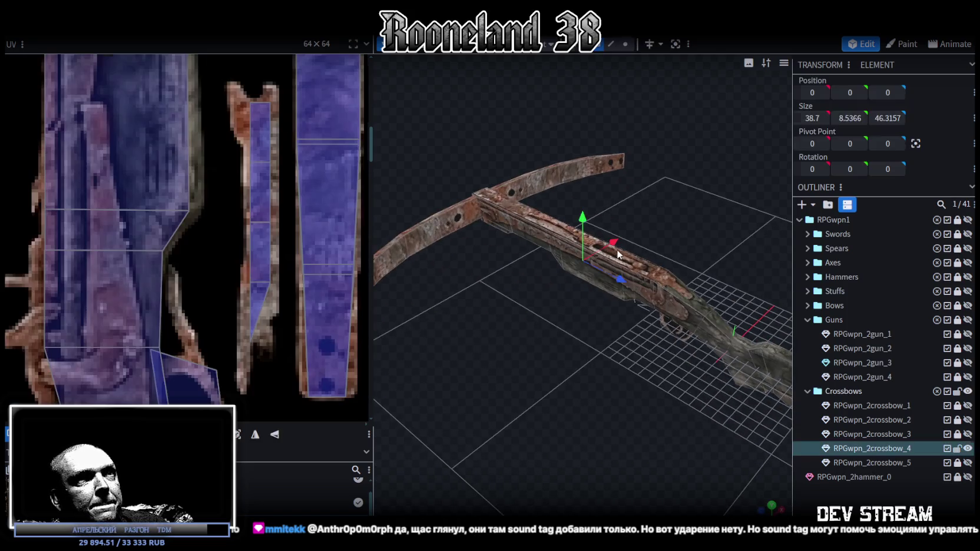
left_click_drag(615, 369, 582, 362)
mouse_move(590, 364)
left_mouse_down()
mouse_move(557, 339)
mouse_move(683, 385)
mouse_move(766, 392)
left_mouse_up()
- Toggle crossbow_1, crossbow_2 and crossbow_3 visibility for comparison, leaving crossbow_4 shown
left_click(969, 406)
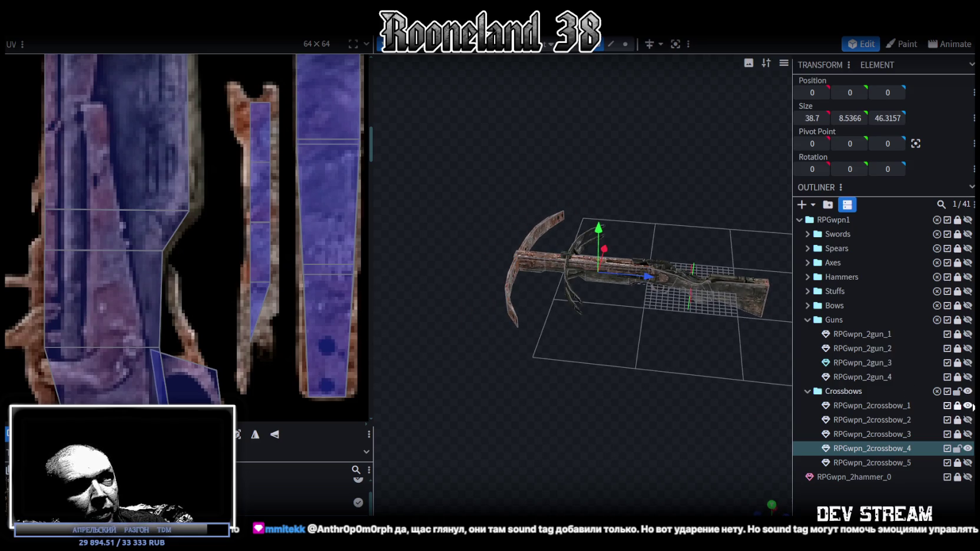
left_click(967, 420)
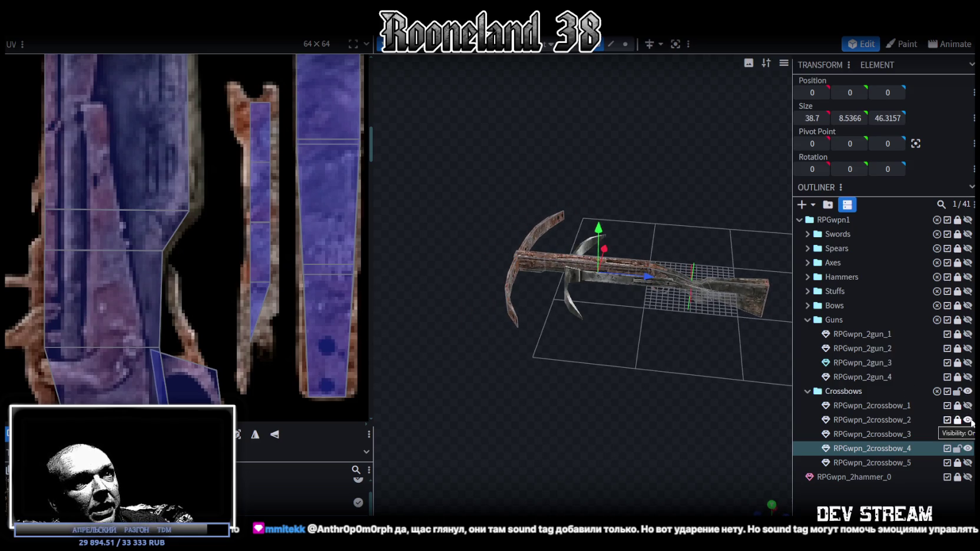
left_click(968, 420)
left_click(968, 434)
left_click(968, 435)
left_click(968, 448)
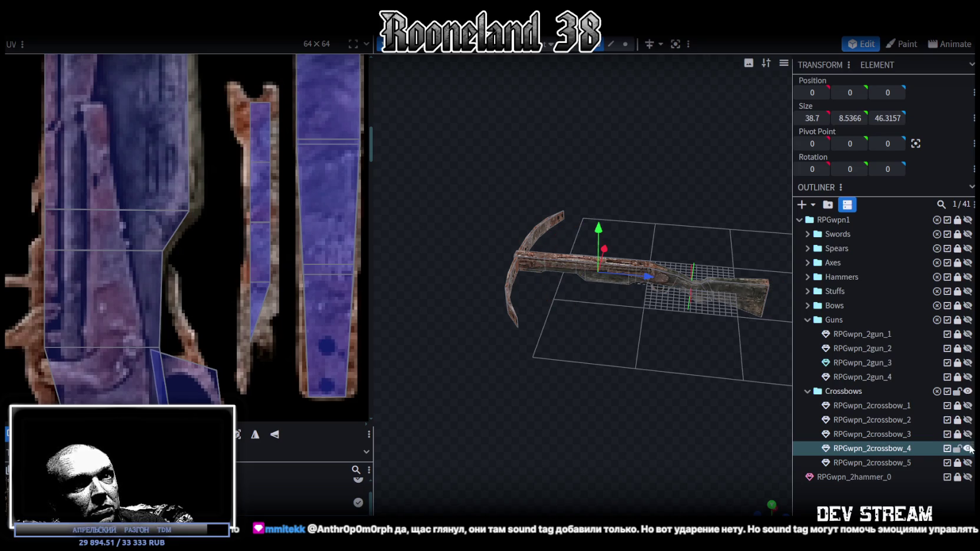
- Widen the small centre block where the limbs meet the stock to X size 2
mouse_move(843, 397)
left_mouse_down()
mouse_move(698, 327)
mouse_move(649, 329)
mouse_move(671, 336)
mouse_move(688, 393)
mouse_move(522, 336)
mouse_move(767, 337)
mouse_move(588, 331)
mouse_move(604, 317)
mouse_move(622, 325)
mouse_move(632, 357)
left_mouse_up()
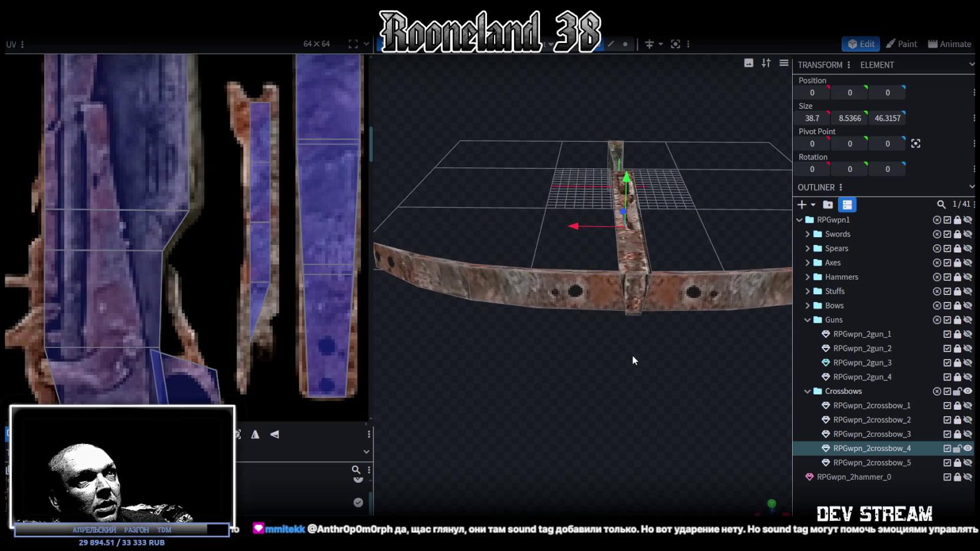
left_click(637, 294)
mouse_move(637, 295)
left_mouse_down()
mouse_move(655, 364)
mouse_move(691, 338)
mouse_move(609, 341)
mouse_move(601, 329)
left_mouse_up()
scroll(602, 333, "up", 3)
scroll(581, 333, "up", 3)
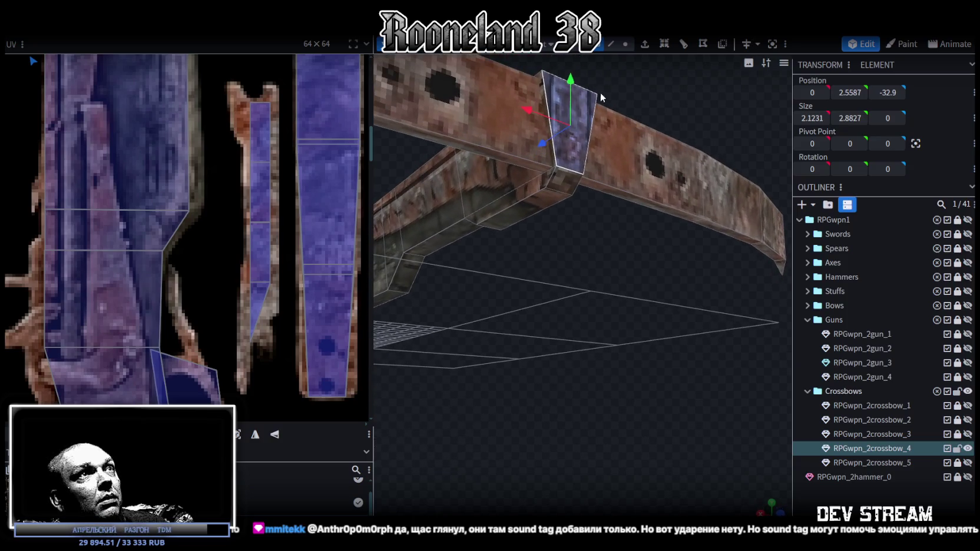
left_click(569, 170)
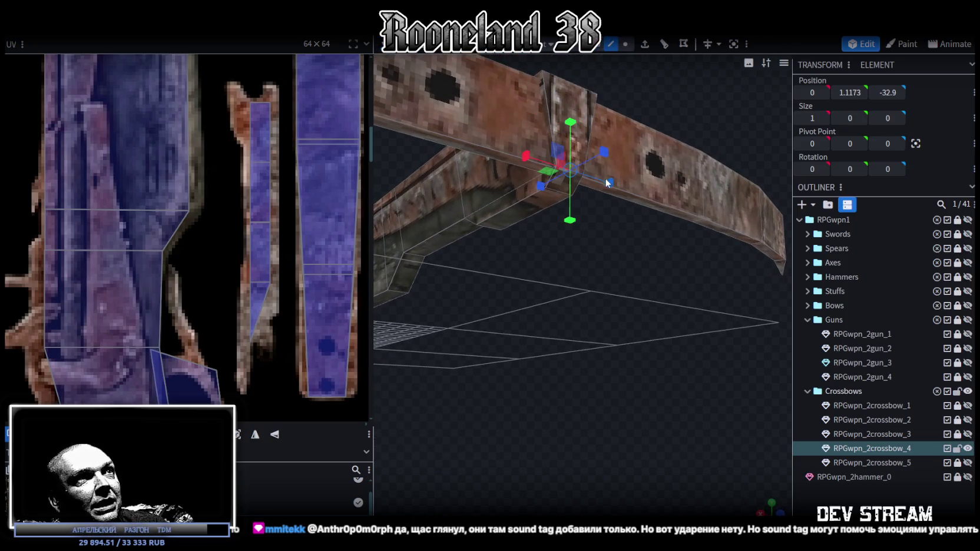
left_click_drag(615, 185, 620, 187)
mouse_move(668, 306)
left_mouse_down()
mouse_move(588, 344)
mouse_move(639, 257)
left_mouse_up()
- In orthographic side view, map the centre block's face onto the texture's left rusty strip
left_click_drag(534, 168, 529, 336)
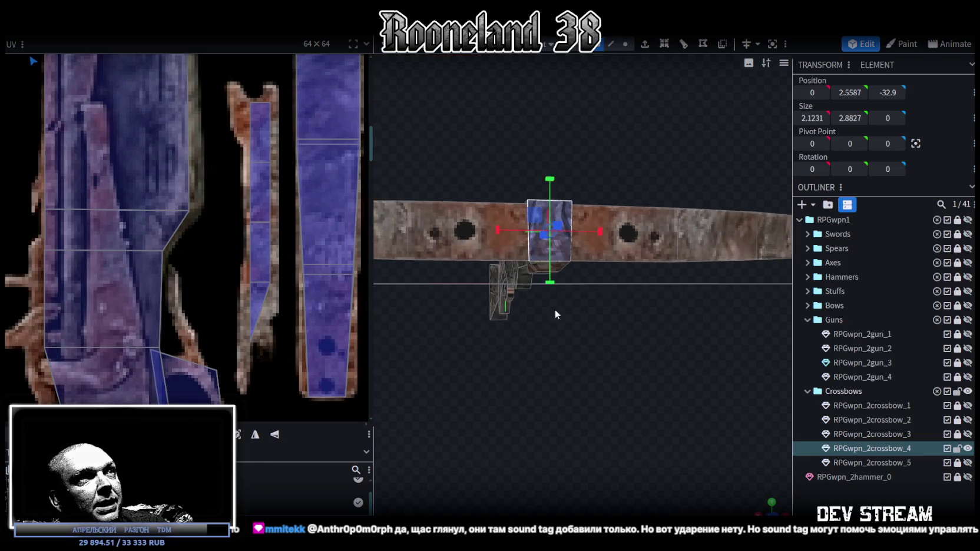
key("KP_3")
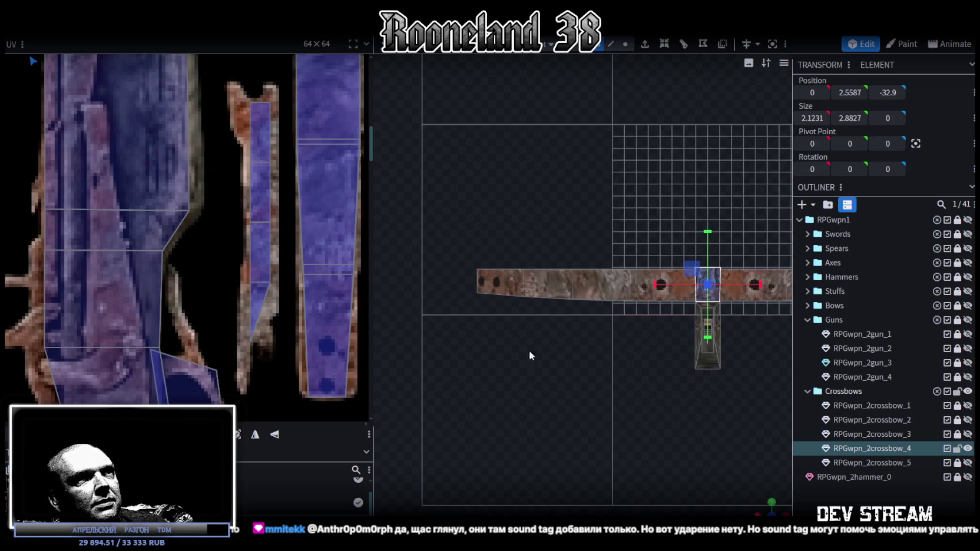
scroll(189, 270, "down", 2)
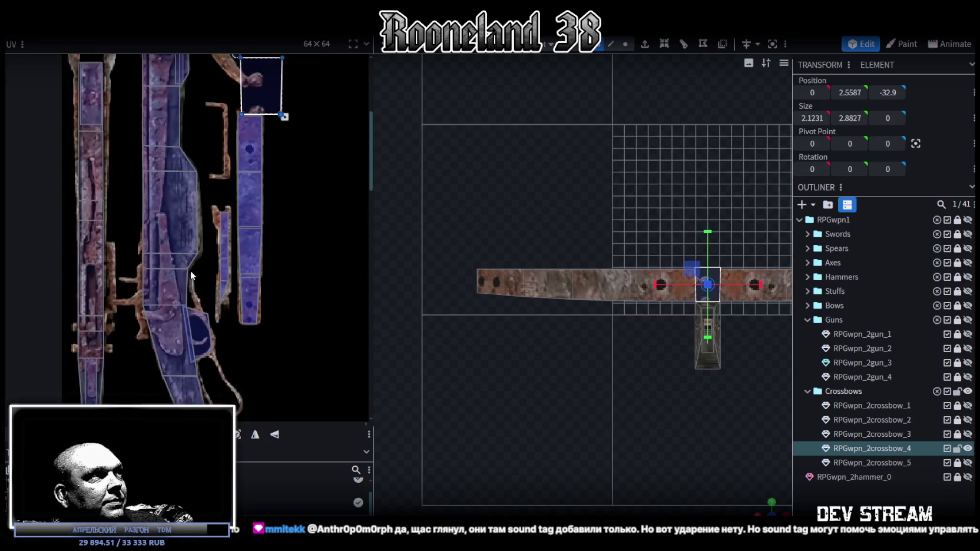
scroll(181, 287, "down", 2)
scroll(143, 227, "down", 2)
mouse_move(224, 168)
left_mouse_down()
mouse_move(160, 185)
mouse_move(150, 223)
left_mouse_up()
scroll(140, 209, "up", 2)
scroll(147, 217, "up", 1)
scroll(162, 218, "up", 1)
scroll(234, 286, "up", 1)
left_click_drag(203, 315, 174, 227)
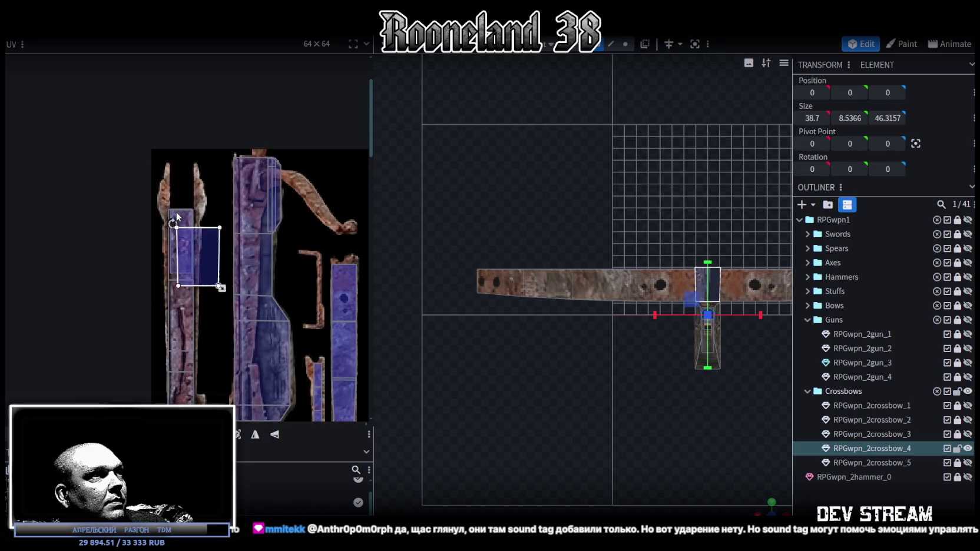
scroll(172, 219, "up", 2)
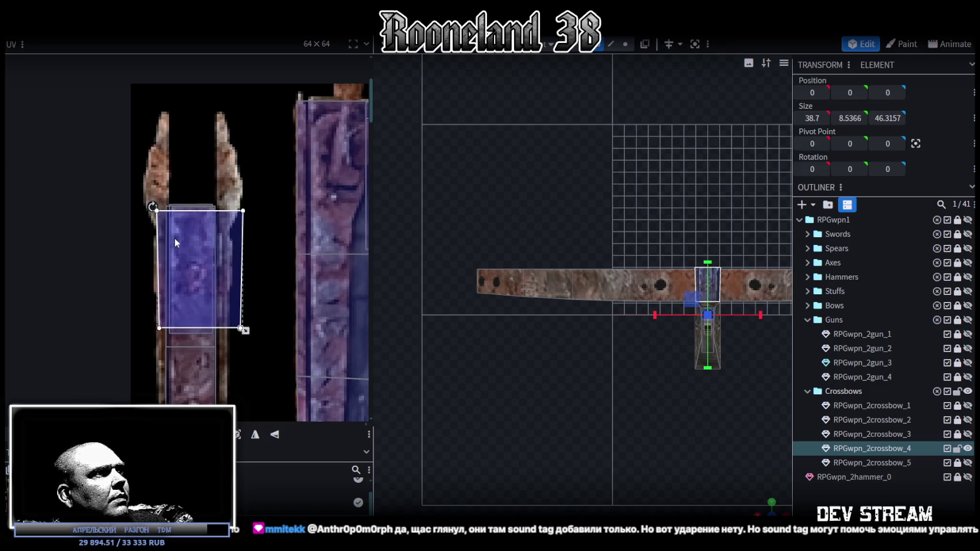
left_click_drag(241, 326, 234, 321)
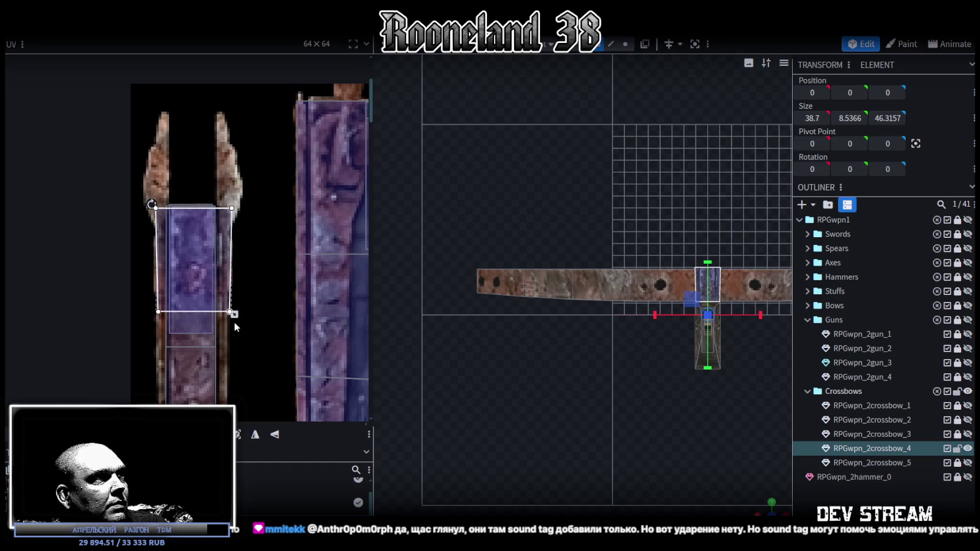
left_click(800, 495)
right_click_drag(711, 434, 633, 395)
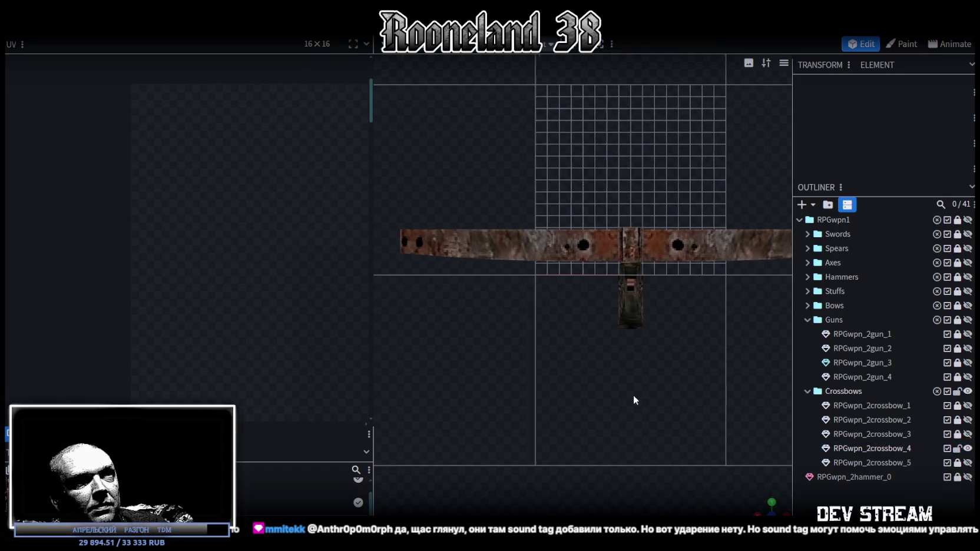
mouse_move(763, 507)
left_mouse_down()
mouse_move(619, 378)
mouse_move(645, 427)
left_mouse_up()
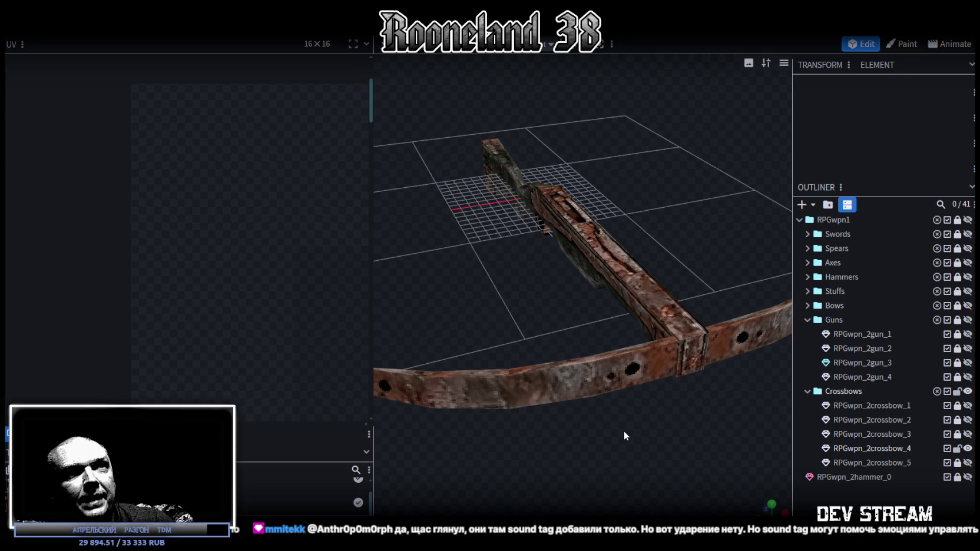
mouse_move(624, 430)
left_mouse_down()
mouse_move(637, 408)
mouse_move(673, 425)
mouse_move(624, 379)
mouse_move(588, 310)
mouse_move(507, 310)
mouse_move(476, 409)
mouse_move(602, 365)
mouse_move(544, 388)
mouse_move(433, 260)
left_mouse_up()
left_click(433, 260)
mouse_move(428, 352)
left_mouse_down()
mouse_move(579, 374)
mouse_move(563, 343)
mouse_move(605, 347)
mouse_move(704, 393)
mouse_move(563, 355)
mouse_move(549, 413)
mouse_move(474, 252)
mouse_move(645, 365)
mouse_move(615, 421)
mouse_move(558, 444)
mouse_move(553, 290)
left_mouse_up()
mouse_move(544, 343)
left_mouse_down()
mouse_move(638, 476)
mouse_move(594, 434)
mouse_move(753, 285)
mouse_move(694, 350)
mouse_move(574, 386)
left_mouse_up()
left_click(827, 499)
mouse_move(677, 441)
left_mouse_down()
mouse_move(574, 341)
mouse_move(581, 380)
mouse_move(535, 336)
mouse_move(481, 353)
mouse_move(473, 384)
mouse_move(383, 371)
mouse_move(385, 339)
mouse_move(509, 348)
mouse_move(524, 316)
mouse_move(575, 375)
mouse_move(740, 395)
mouse_move(569, 402)
left_mouse_up()
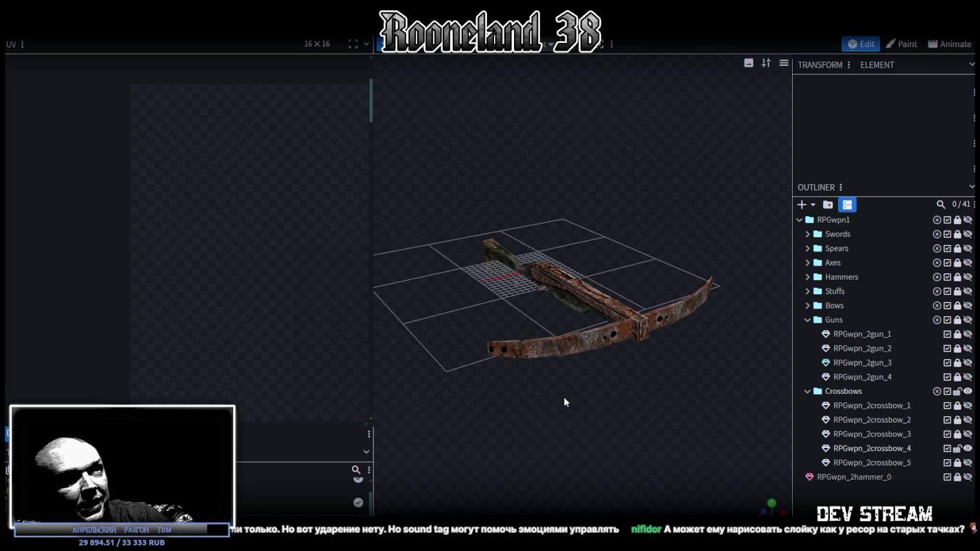
scroll(481, 285, "up", 2)
left_click_drag(481, 280, 542, 264)
mouse_move(507, 338)
left_mouse_down()
mouse_move(587, 429)
mouse_move(677, 350)
mouse_move(698, 367)
mouse_move(579, 450)
mouse_move(559, 421)
mouse_move(426, 404)
mouse_move(402, 438)
mouse_move(412, 467)
mouse_move(515, 487)
mouse_move(570, 456)
mouse_move(537, 404)
mouse_move(493, 393)
mouse_move(536, 466)
mouse_move(493, 450)
mouse_move(552, 450)
mouse_move(710, 400)
mouse_move(553, 364)
mouse_move(565, 352)
mouse_move(629, 439)
mouse_move(614, 439)
mouse_move(646, 345)
left_mouse_up()
left_click(493, 391)
left_click(502, 400)
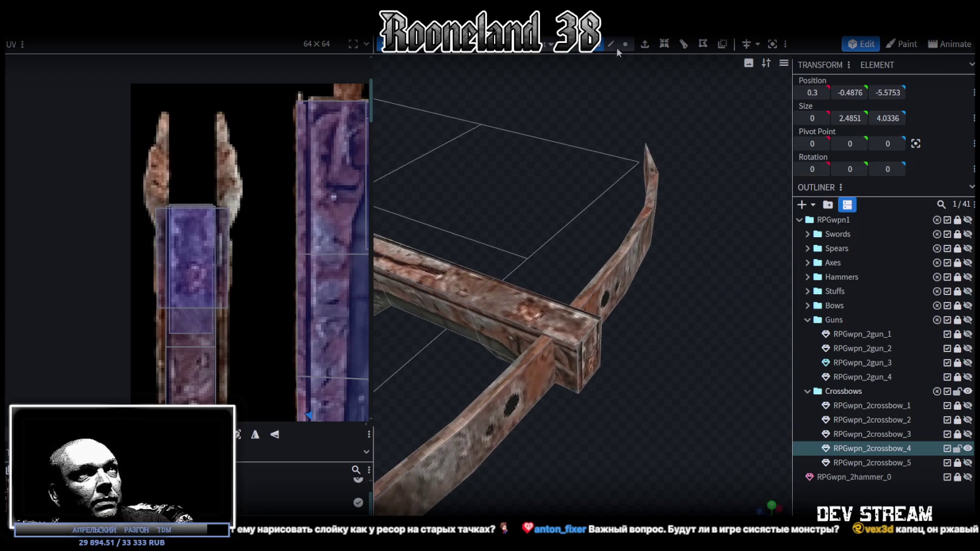
- Push the stock's top face forward to Z -34.7, past the limbs, and loop-cut the new extension
left_click(568, 323)
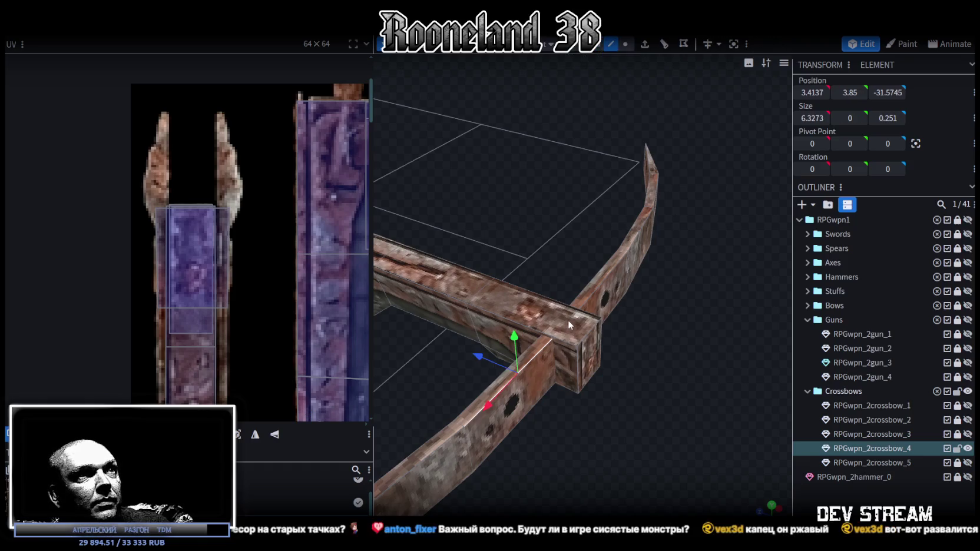
left_click(568, 329)
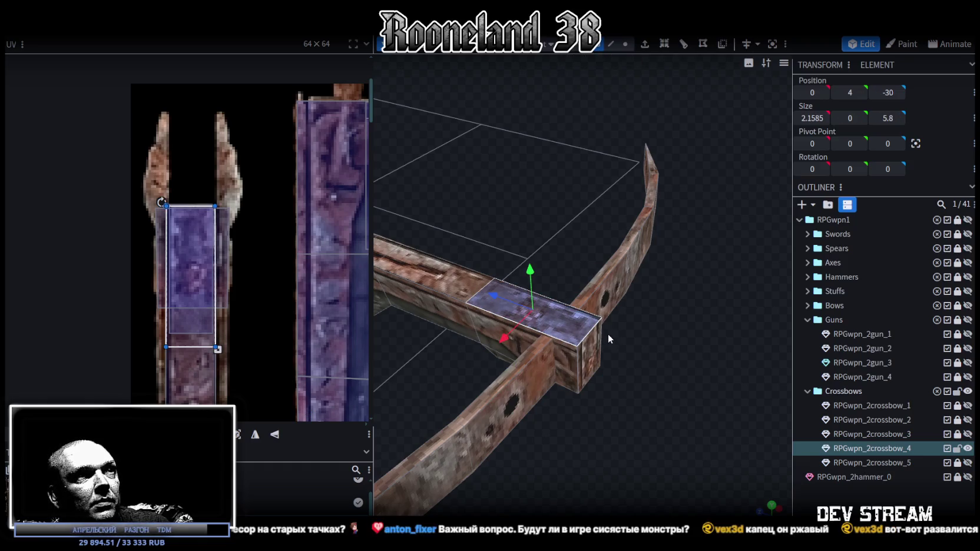
mouse_move(501, 294)
left_mouse_down()
mouse_move(585, 336)
mouse_move(632, 302)
mouse_move(612, 339)
mouse_move(722, 310)
left_mouse_up()
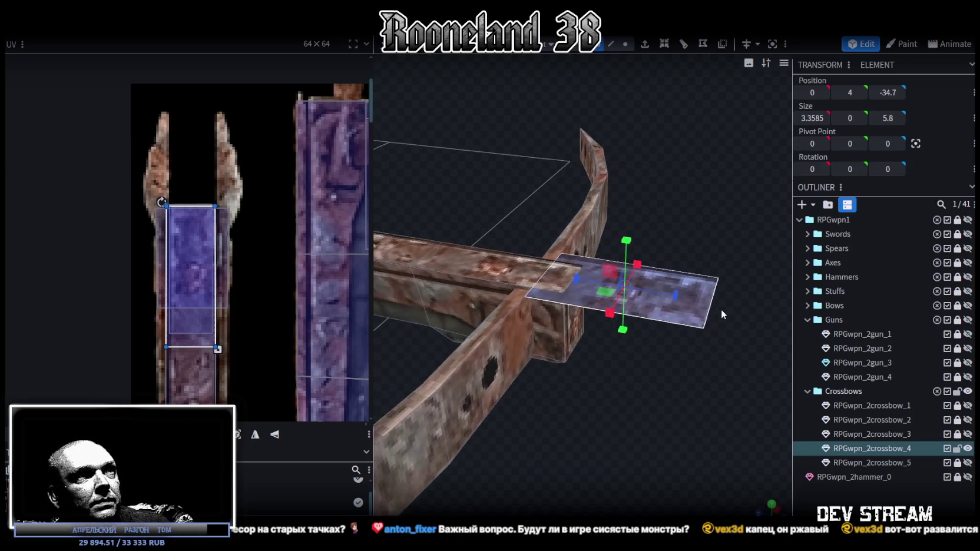
mouse_move(652, 52)
left_mouse_down()
mouse_move(657, 162)
mouse_move(646, 188)
left_mouse_up()
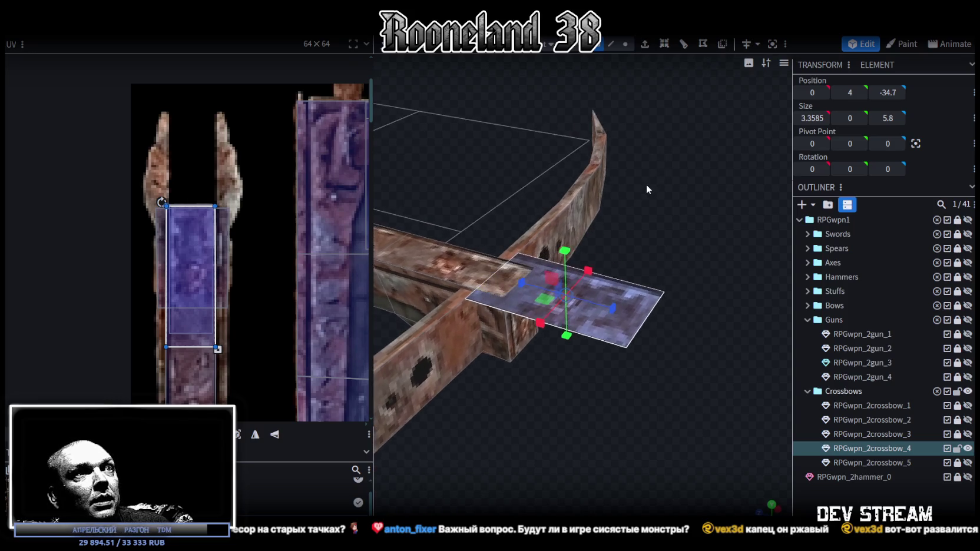
left_click(684, 48)
left_click_drag(646, 218, 641, 348)
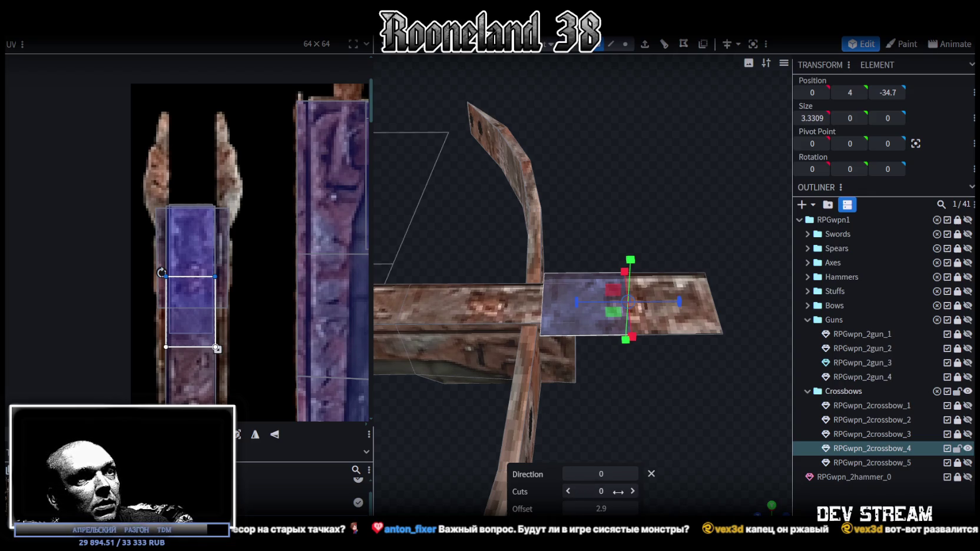
- Reduce the loop cut offset to 1.15
left_click(568, 509)
left_click(567, 508)
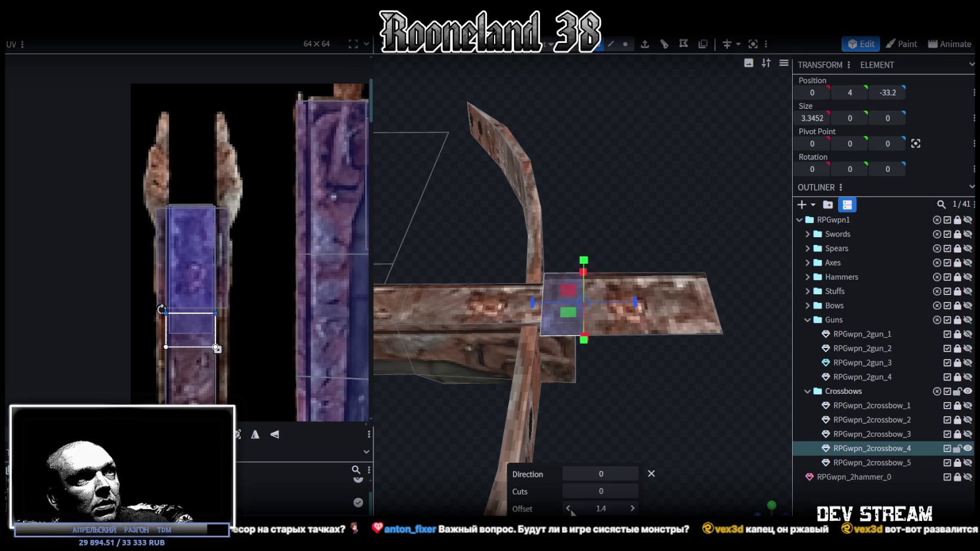
left_click(568, 509)
left_click_drag(699, 411, 694, 331)
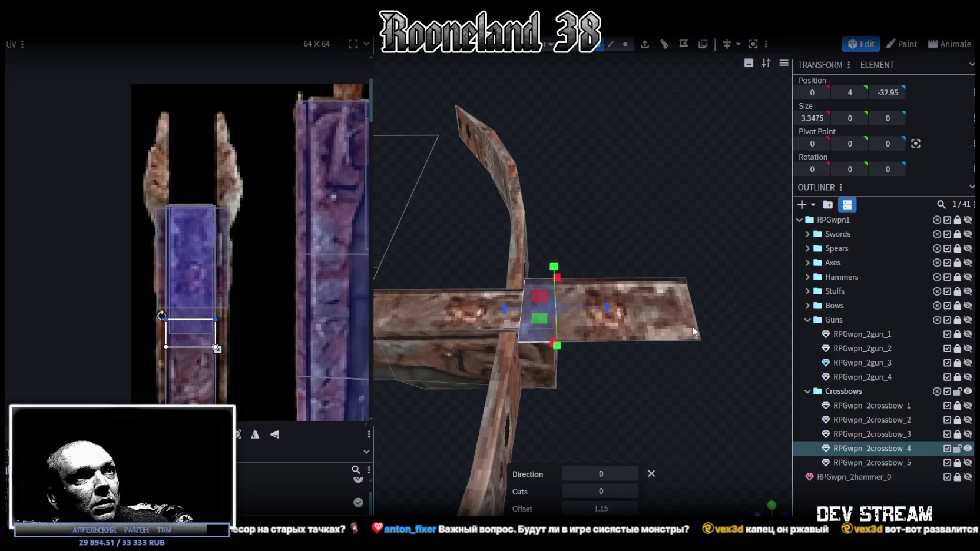
left_click_drag(739, 248, 609, 170)
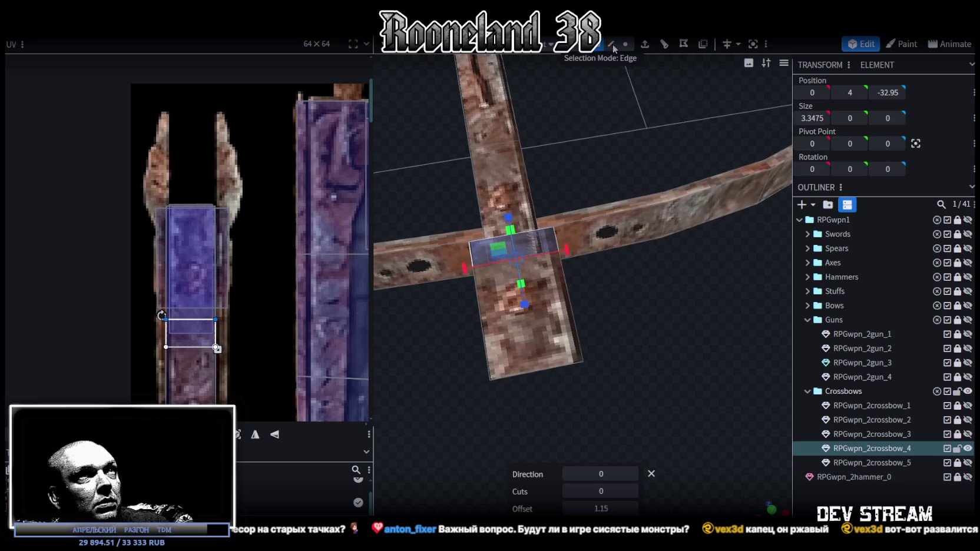
- Add another loop cut across the stock extension in edge selection mode
left_click(612, 45)
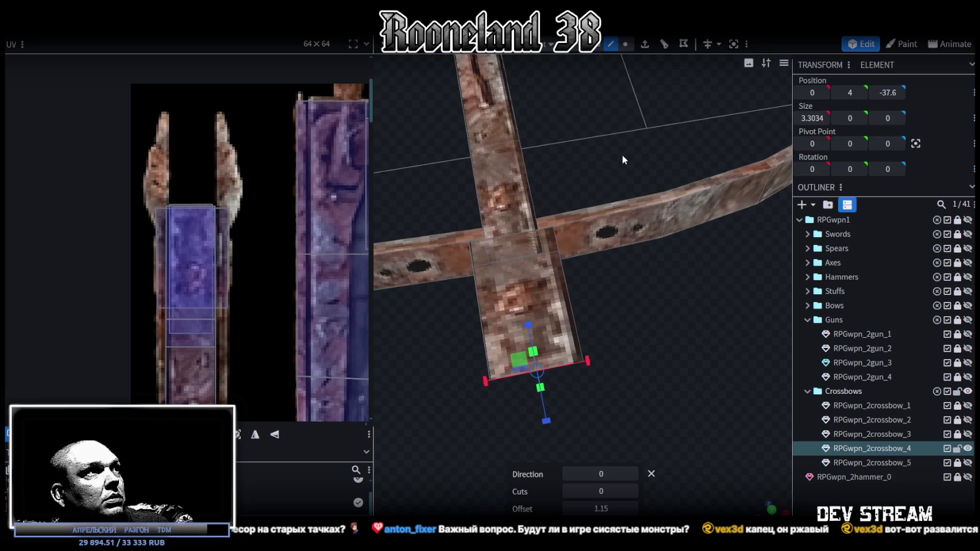
left_click(666, 48)
left_click_drag(625, 315, 658, 319)
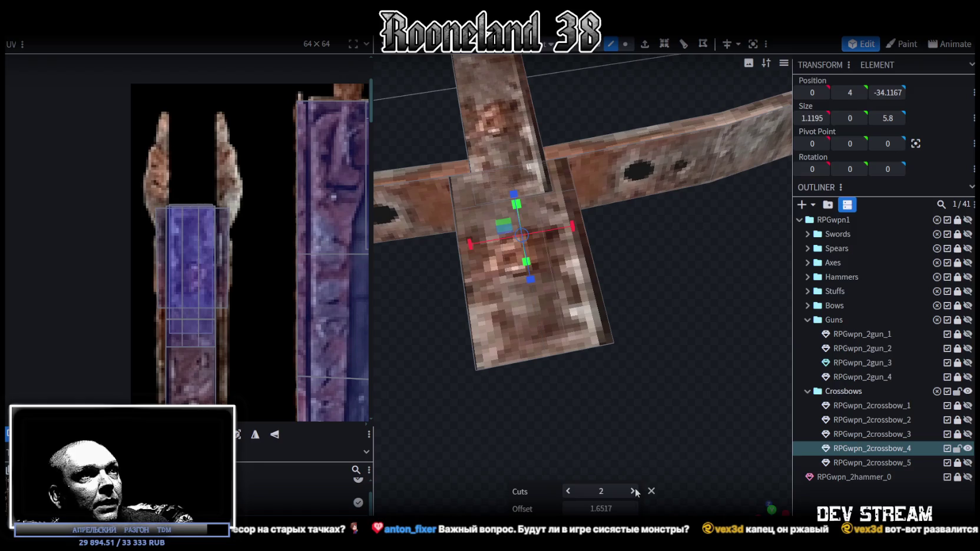
left_click_drag(641, 353, 631, 347)
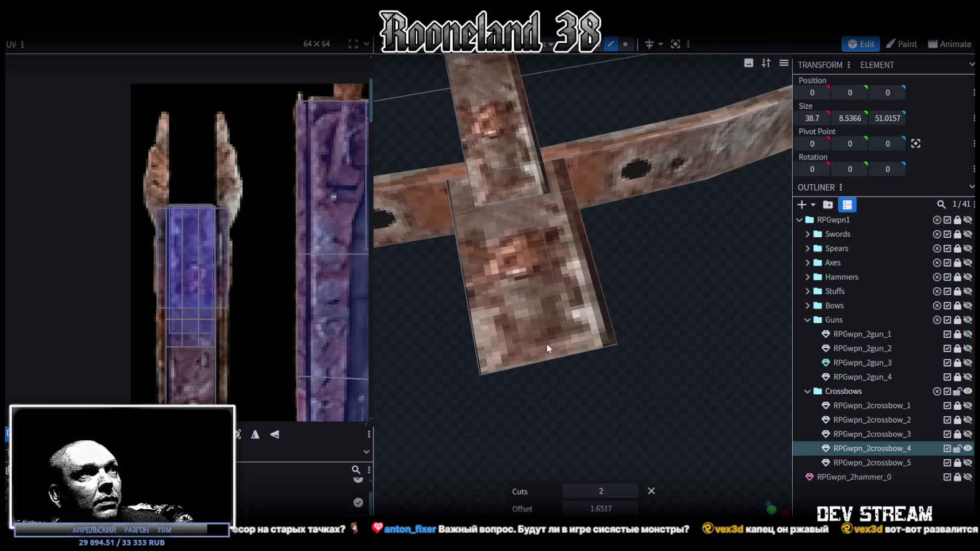
- Widen the extension's middle face strip along X, then pick a front corner vertex in vertex mode
left_click(526, 248)
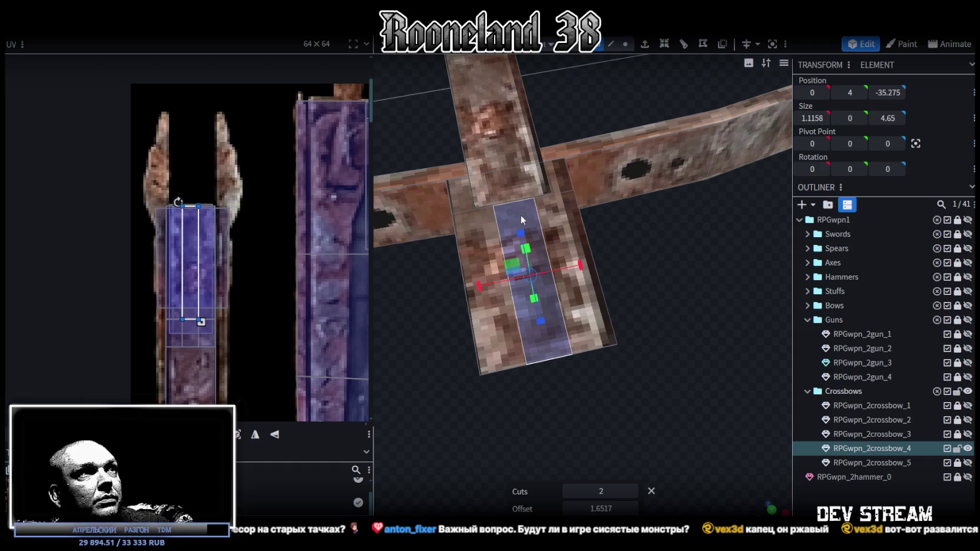
left_click_drag(610, 294, 557, 308)
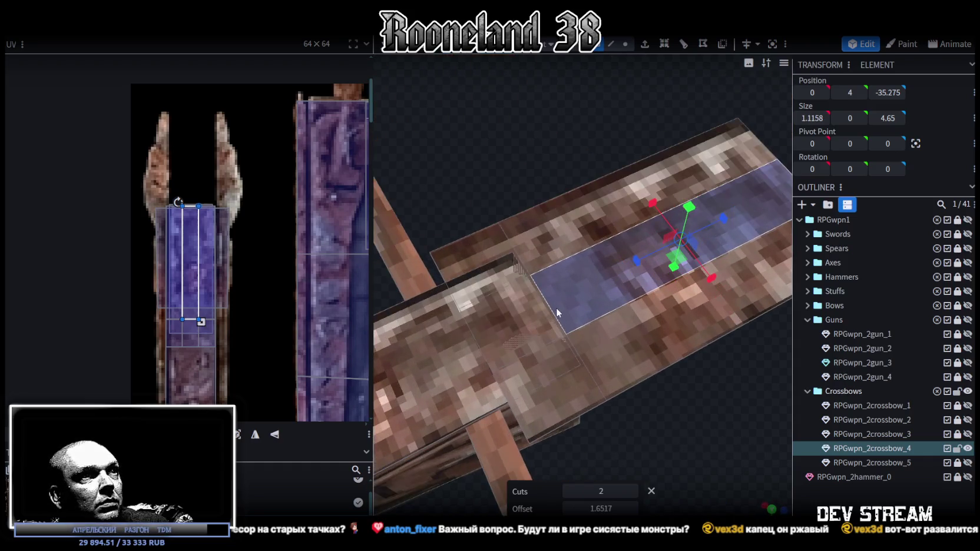
left_click(552, 316, "shift")
left_click_drag(645, 403, 487, 388)
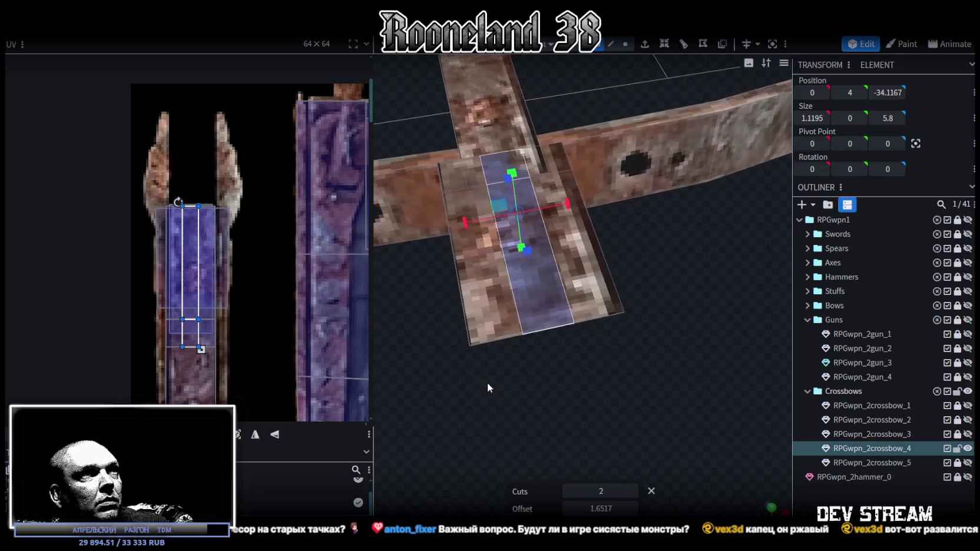
left_click_drag(568, 203, 584, 202)
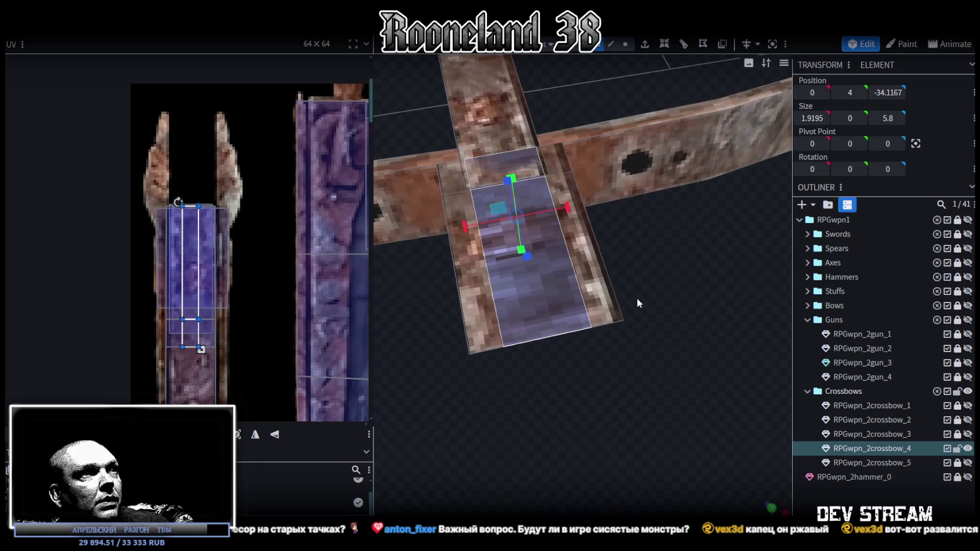
left_click_drag(637, 300, 631, 315)
left_click(632, 44)
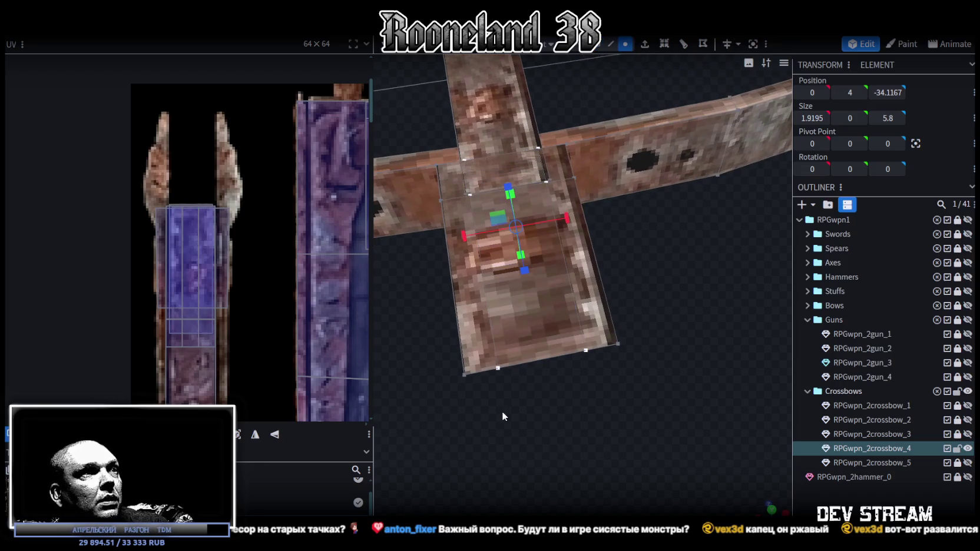
left_click(498, 370)
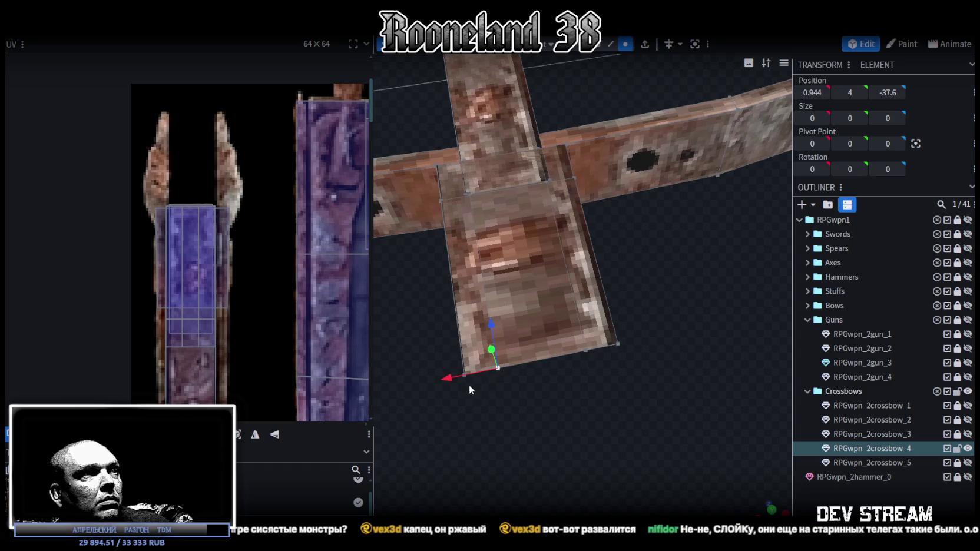
- Merge the stray front corner vertices with Merge Vertices
scroll(469, 385, "up", 2)
scroll(490, 383, "up", 2)
left_click(499, 384, "shift")
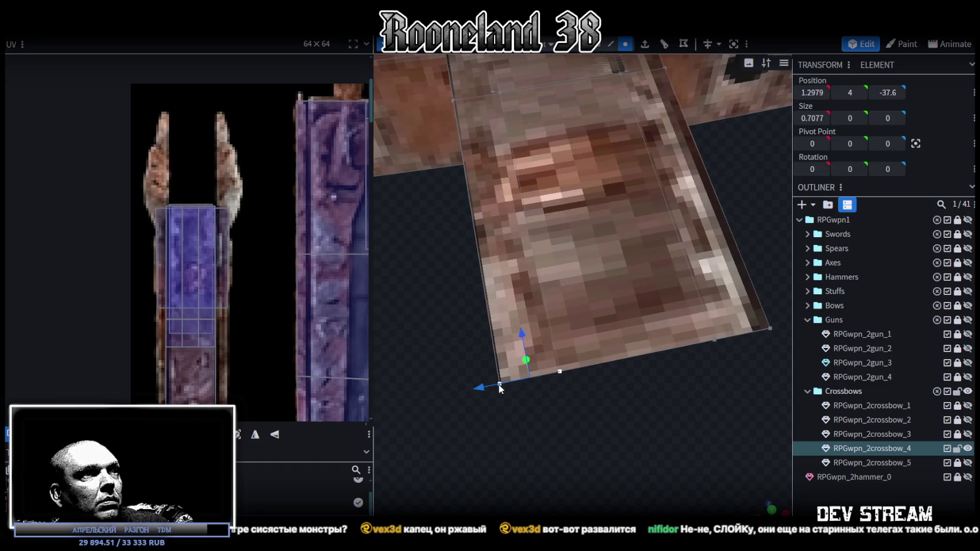
right_click(498, 385)
left_click(648, 134)
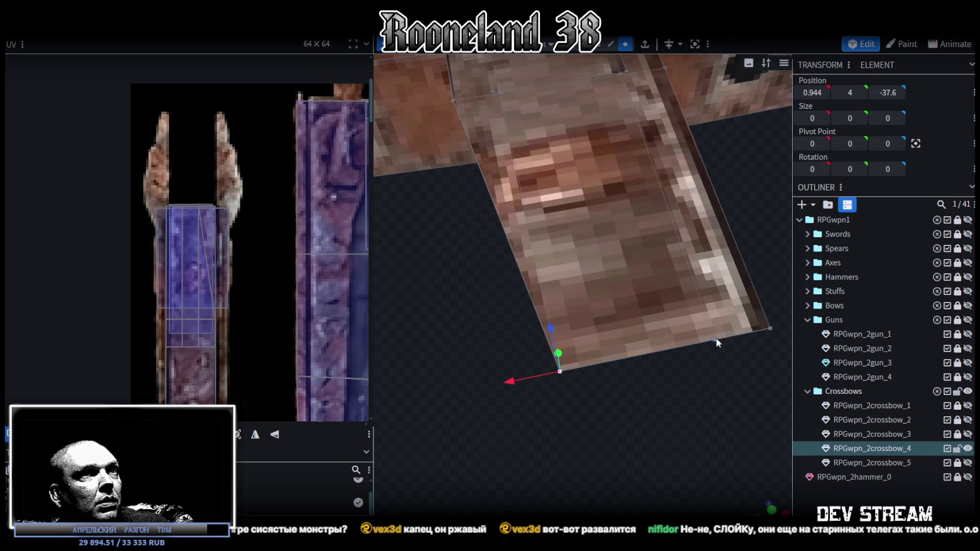
left_click(768, 328, "shift")
right_click(769, 327)
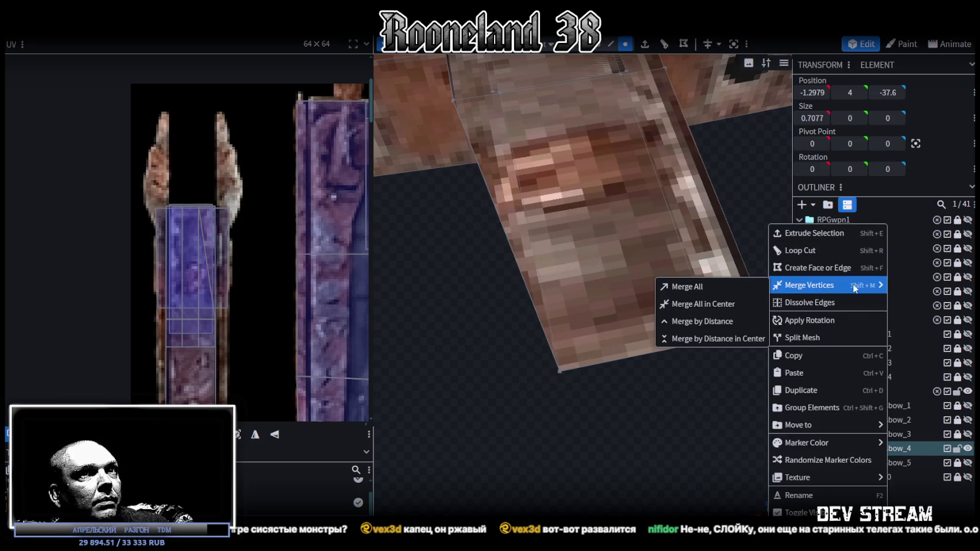
left_click(712, 283)
- Invert the flipped small triangle face
scroll(608, 383, "down", 3)
left_click_drag(570, 403, 574, 415)
key("z")
key("z")
left_click_drag(708, 267, 563, 200)
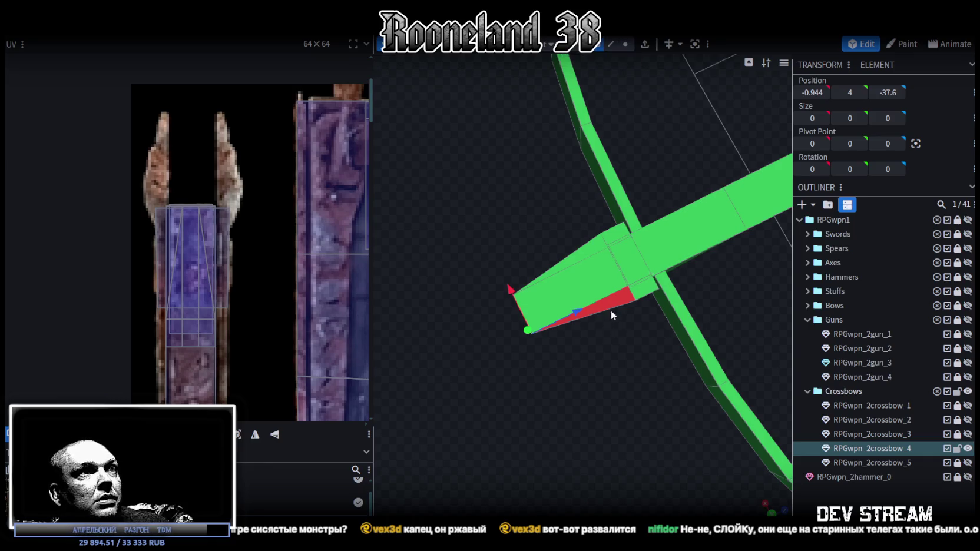
left_click(626, 293)
left_click(723, 46)
- Move the lower spike tip vertex to Z -36
mouse_move(602, 439)
left_mouse_down()
mouse_move(721, 421)
mouse_move(492, 384)
mouse_move(527, 369)
mouse_move(702, 386)
mouse_move(663, 373)
mouse_move(626, 336)
mouse_move(619, 353)
mouse_move(647, 372)
mouse_move(650, 86)
left_mouse_up()
left_click(594, 213)
left_click(619, 353)
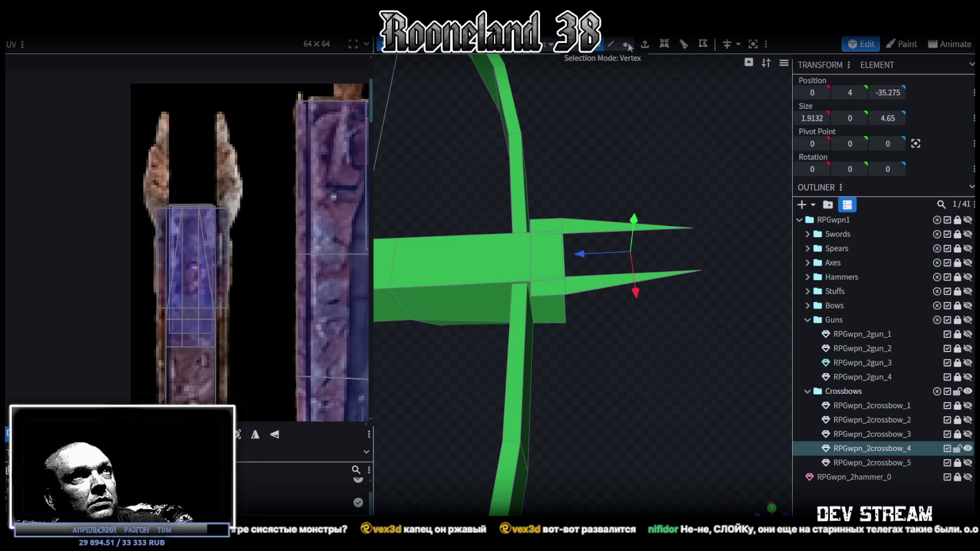
left_click(702, 270)
mouse_move(617, 254)
left_mouse_down()
mouse_move(607, 255)
mouse_move(689, 232)
mouse_move(588, 228)
mouse_move(577, 57)
left_mouse_up()
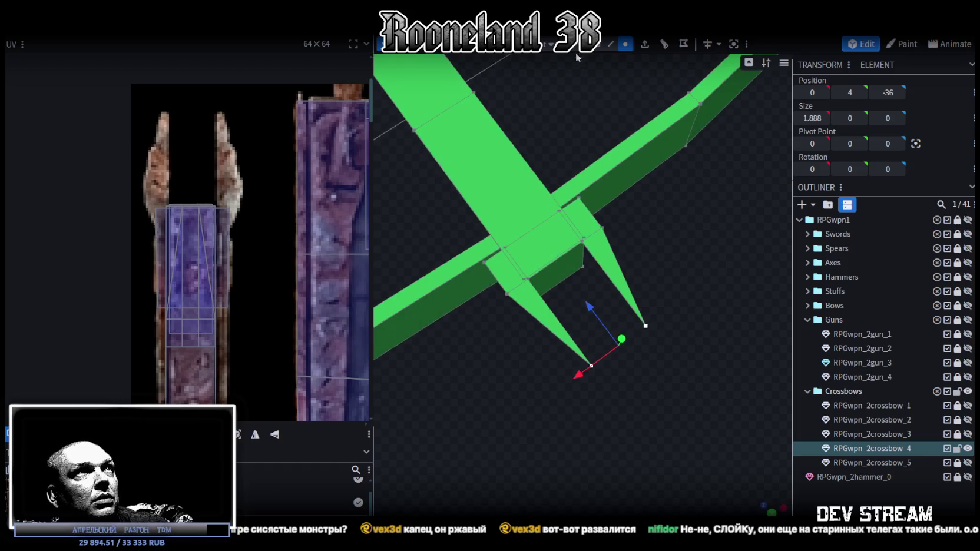
- Scale the front block's small face to X size 3.8585
left_click(600, 45)
left_click_drag(610, 197, 605, 75)
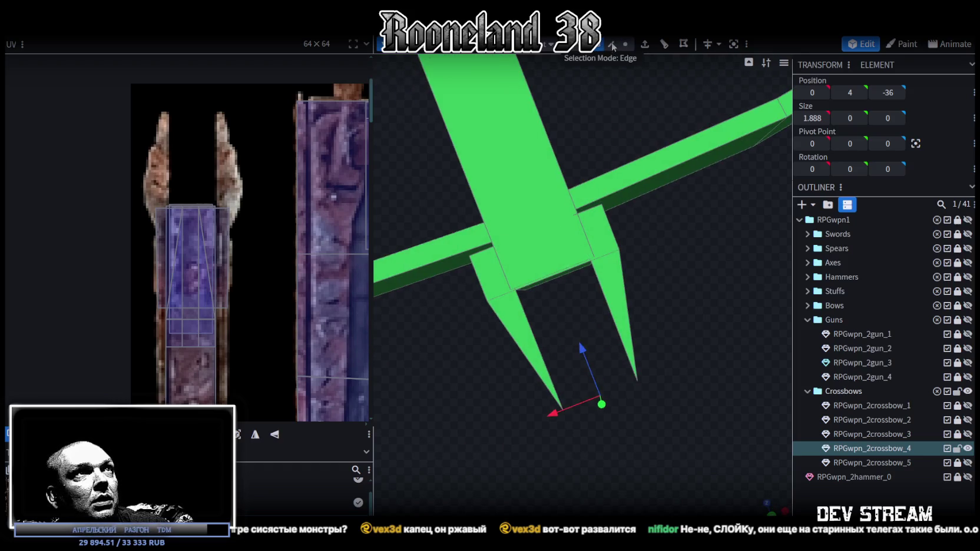
left_click(492, 277)
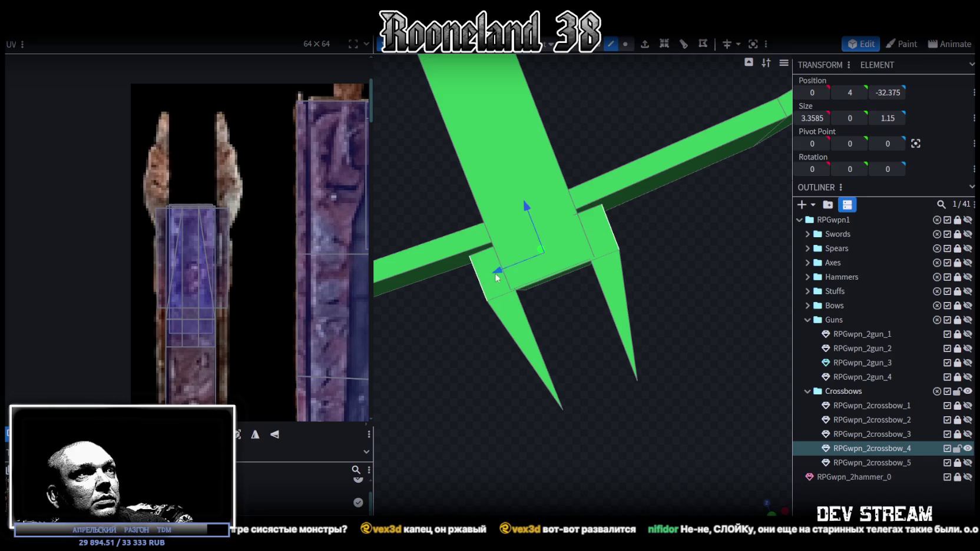
key("s")
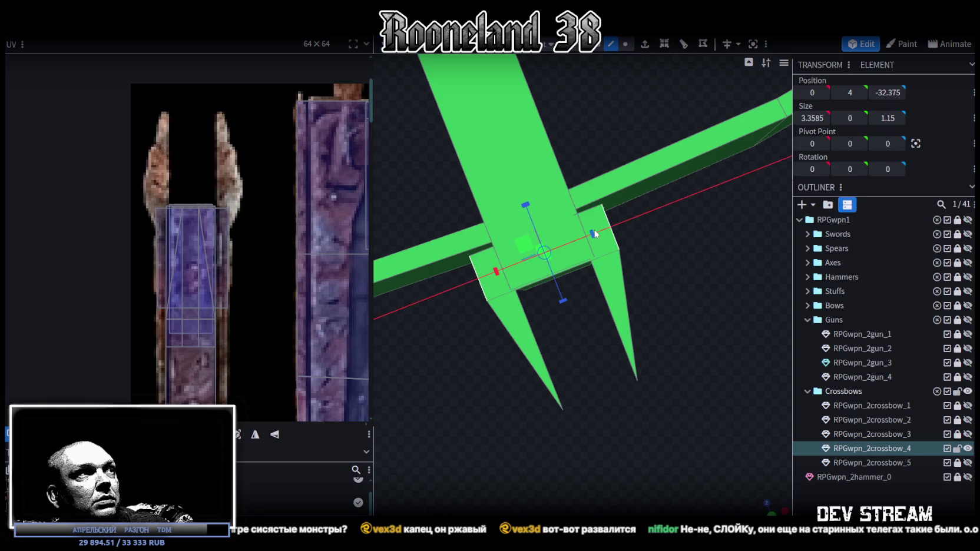
mouse_move(600, 233)
left_mouse_down()
mouse_move(685, 239)
mouse_move(732, 192)
left_mouse_up()
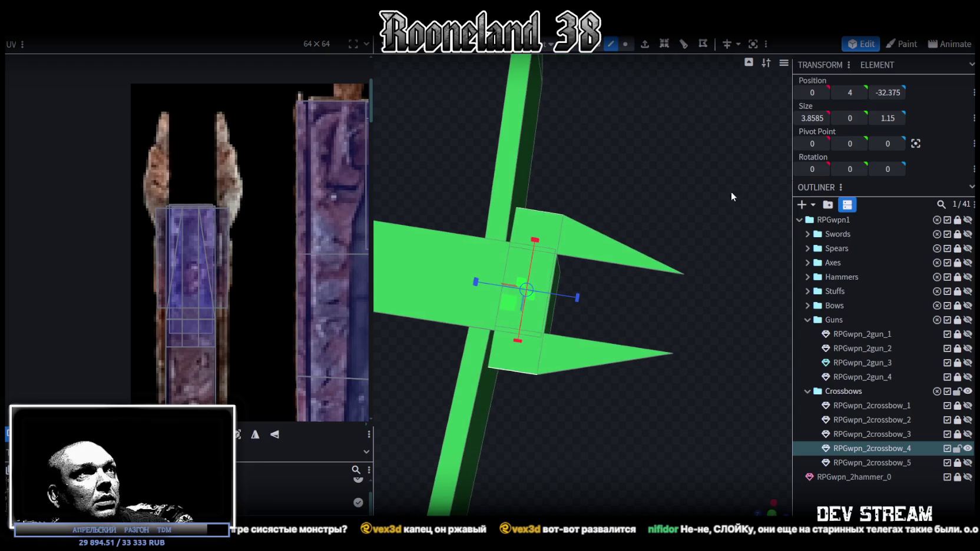
- Narrow the front block to X size 1.9195 and add a loop cut at offset 0.4832
left_click(517, 208)
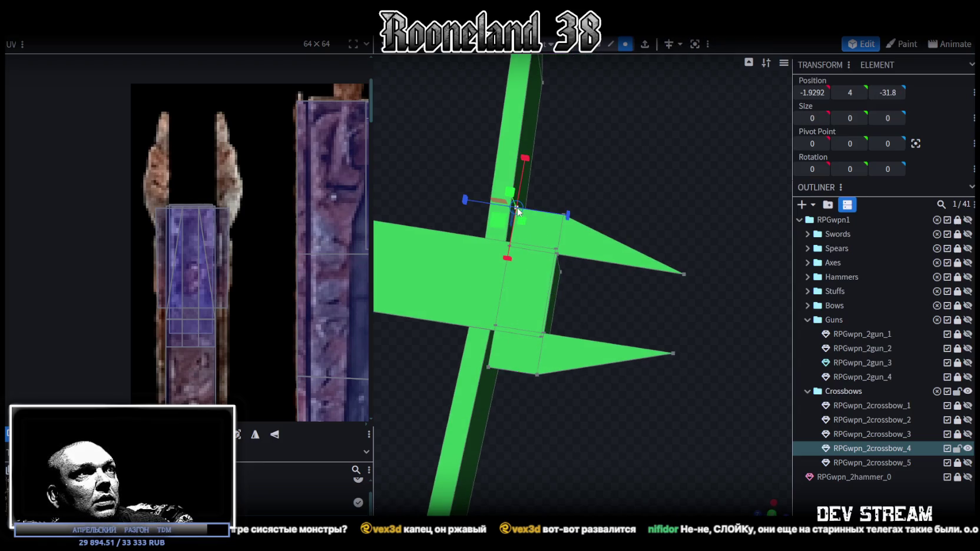
mouse_move(550, 426)
left_mouse_down()
mouse_move(597, 397)
mouse_move(615, 403)
mouse_move(609, 375)
left_mouse_up()
left_click(583, 337, "shift")
mouse_move(582, 339)
left_mouse_down()
mouse_move(531, 406)
mouse_move(677, 236)
left_mouse_up()
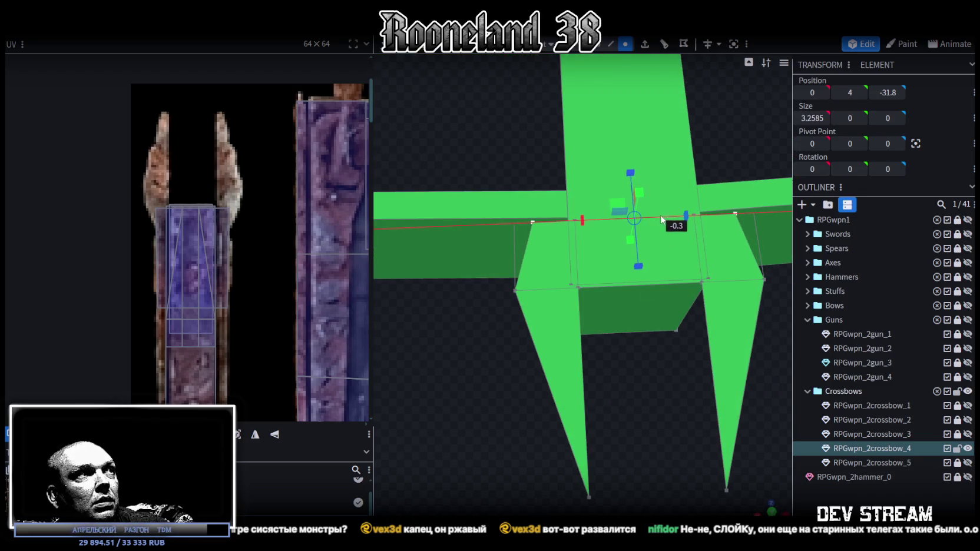
left_click_drag(473, 411, 659, 420)
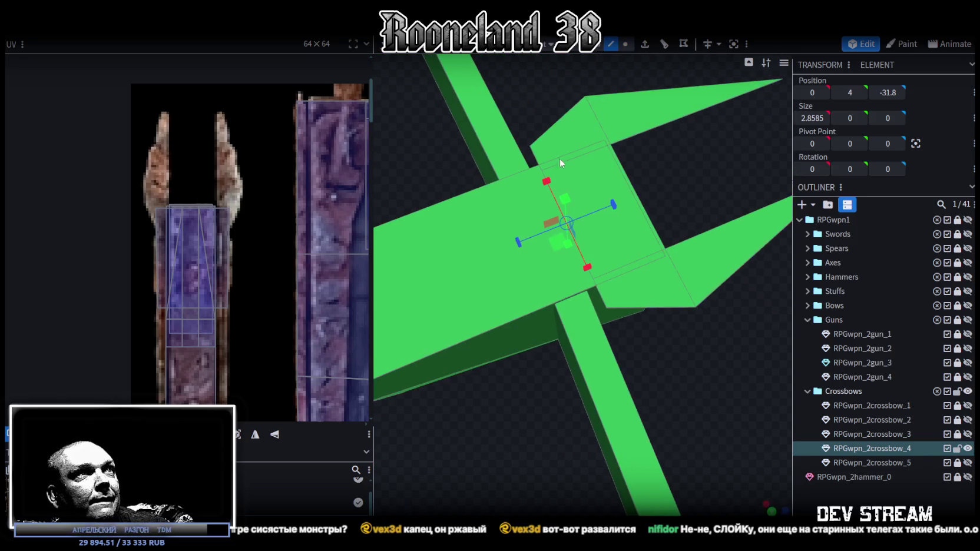
left_click_drag(546, 180, 557, 205)
key("v")
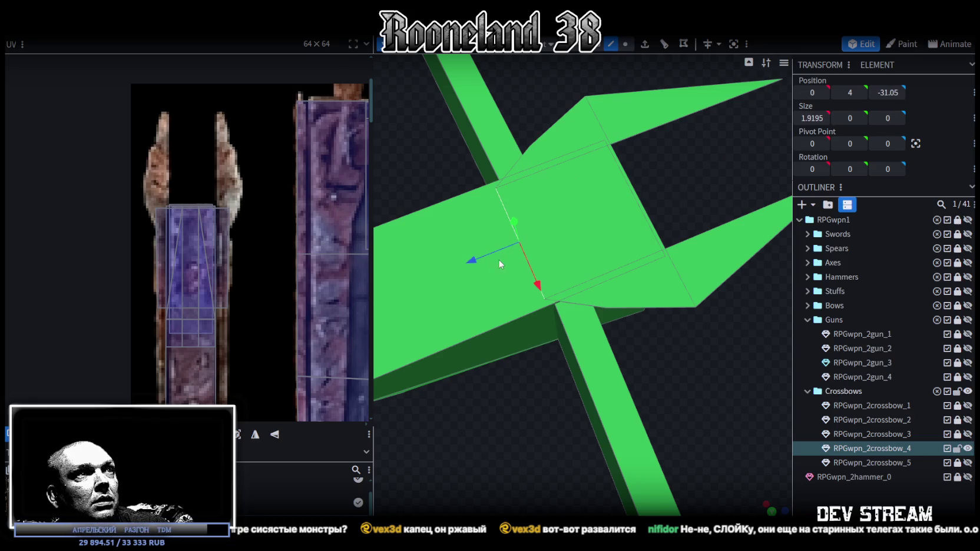
mouse_move(588, 301)
left_mouse_down()
mouse_move(565, 303)
mouse_move(547, 320)
mouse_move(554, 347)
mouse_move(542, 347)
mouse_move(529, 322)
mouse_move(542, 333)
mouse_move(542, 322)
mouse_move(552, 323)
mouse_move(564, 343)
mouse_move(575, 273)
left_mouse_up()
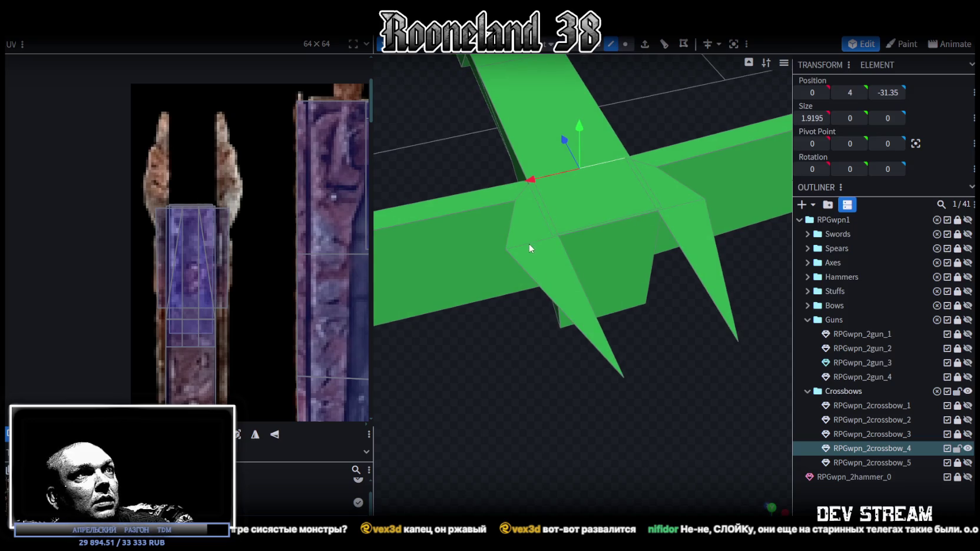
left_click(665, 45)
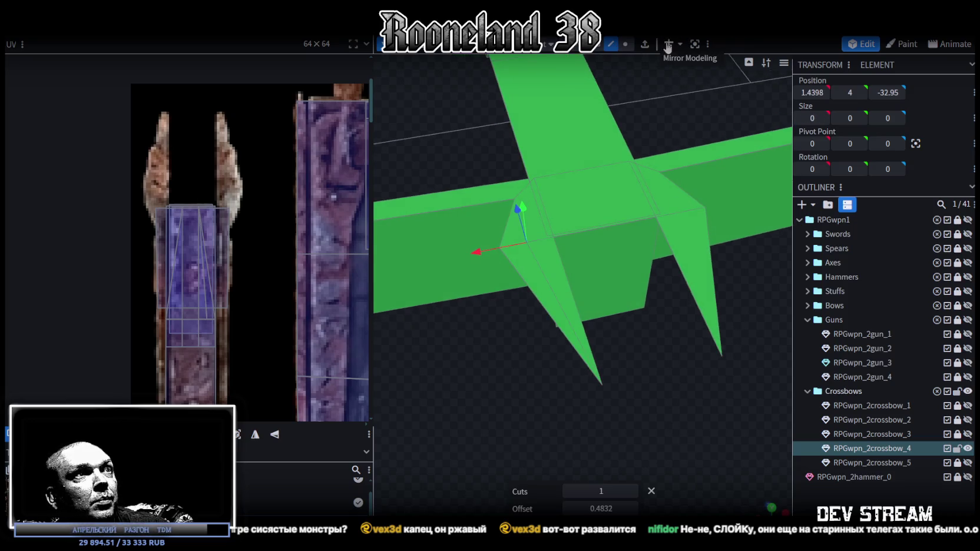
- Loop-cut the prong, raise its base vertices 0.25 on Y, and merge overlaps via Auto Fix
mouse_move(609, 287)
left_mouse_down()
mouse_move(523, 207)
mouse_move(478, 365)
mouse_move(534, 156)
left_mouse_up()
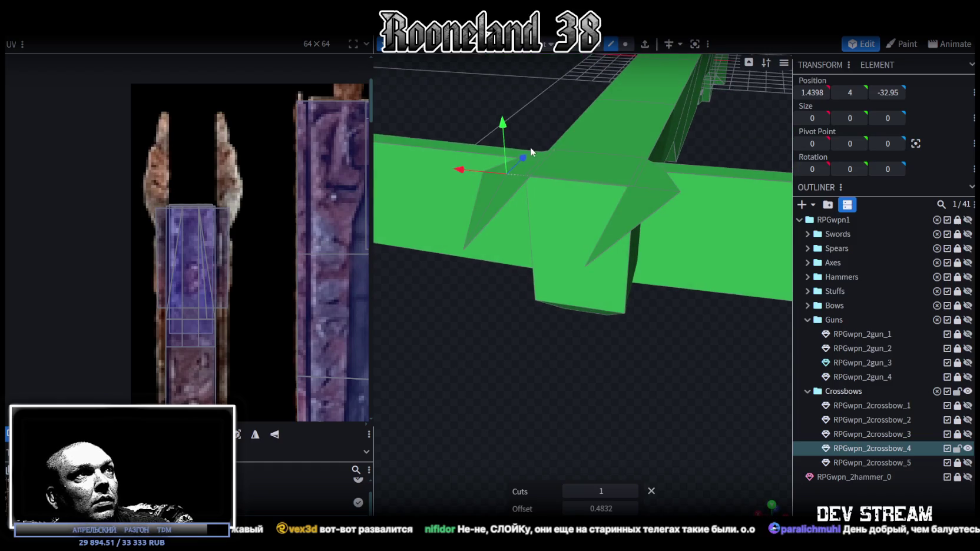
mouse_move(507, 123)
left_mouse_down()
mouse_move(638, 390)
mouse_move(653, 389)
mouse_move(653, 266)
left_mouse_up()
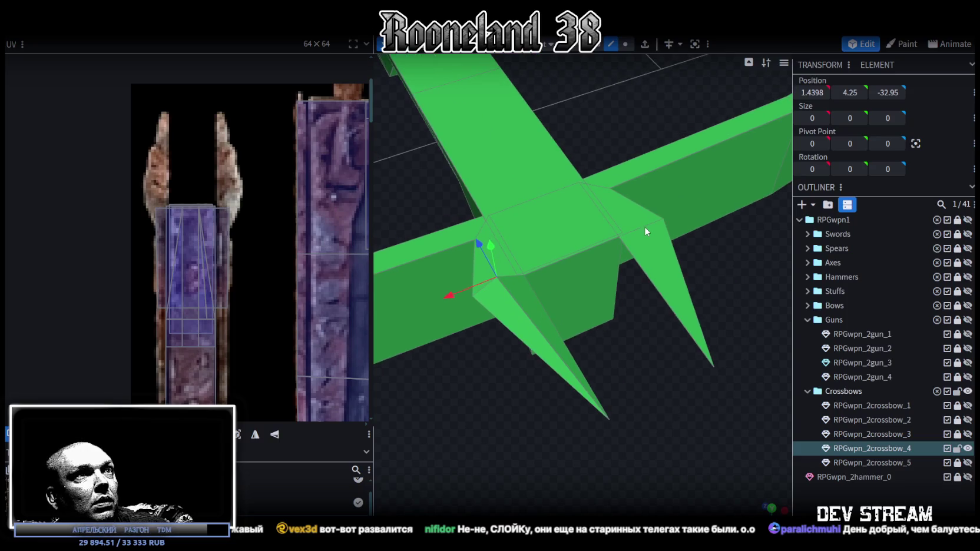
left_click_drag(538, 369, 597, 389)
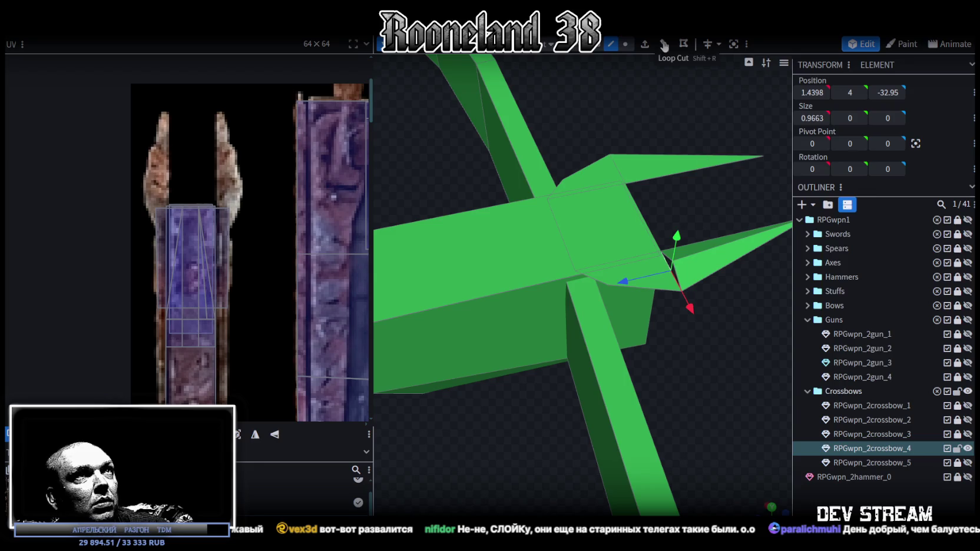
left_click(663, 45)
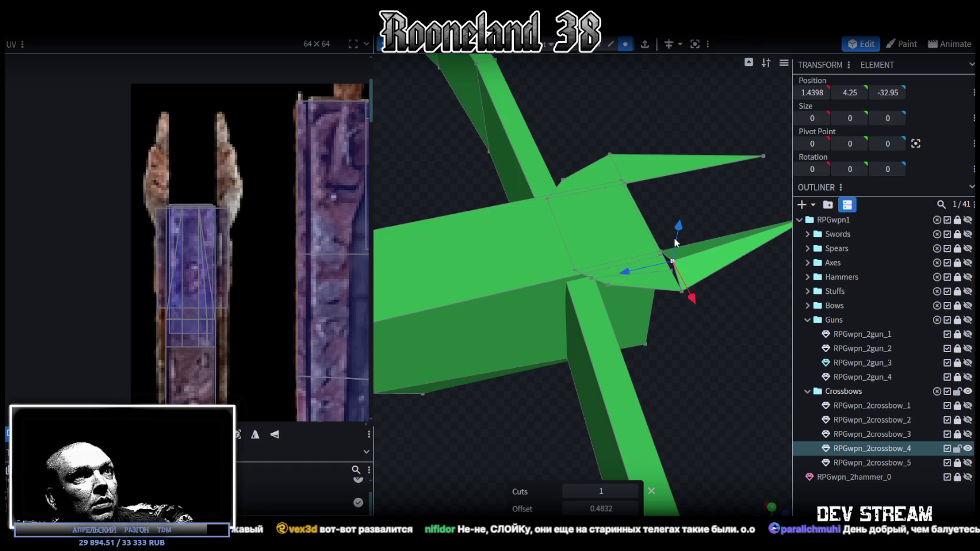
left_click_drag(675, 243, 677, 225)
key("ctrl+z")
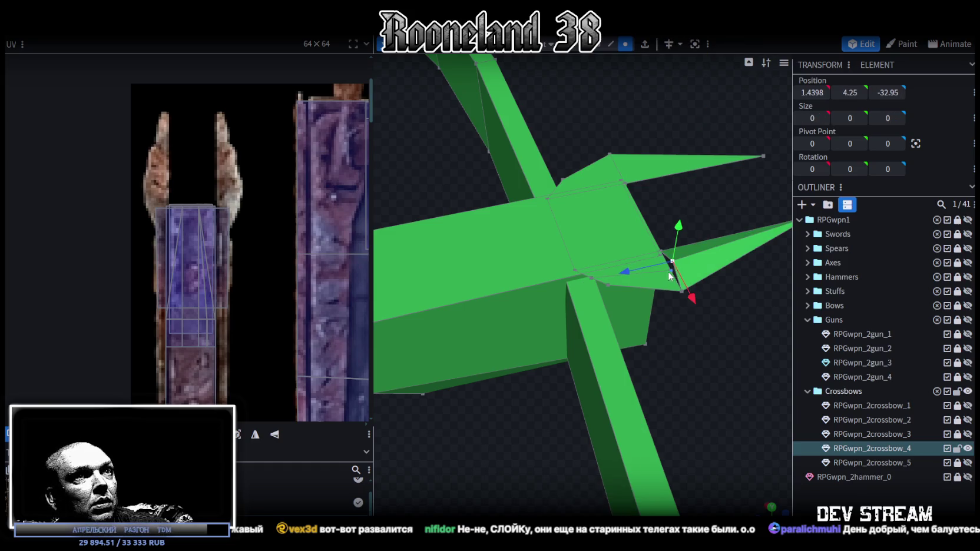
left_click_drag(675, 260, 677, 231)
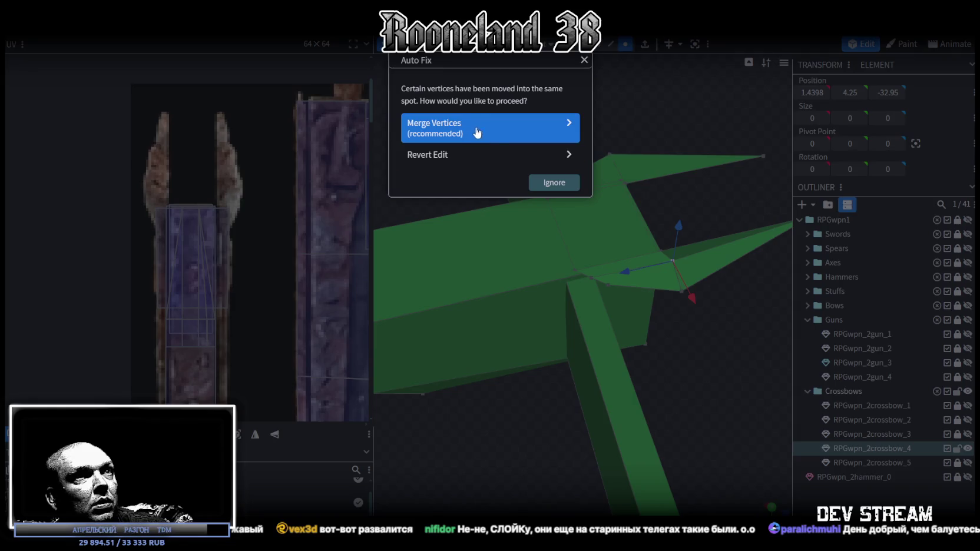
left_click(480, 131)
- Merge the remaining pair of overlapping front-block vertices into one
mouse_move(722, 363)
left_mouse_down()
mouse_move(762, 371)
mouse_move(638, 330)
mouse_move(729, 326)
left_mouse_up()
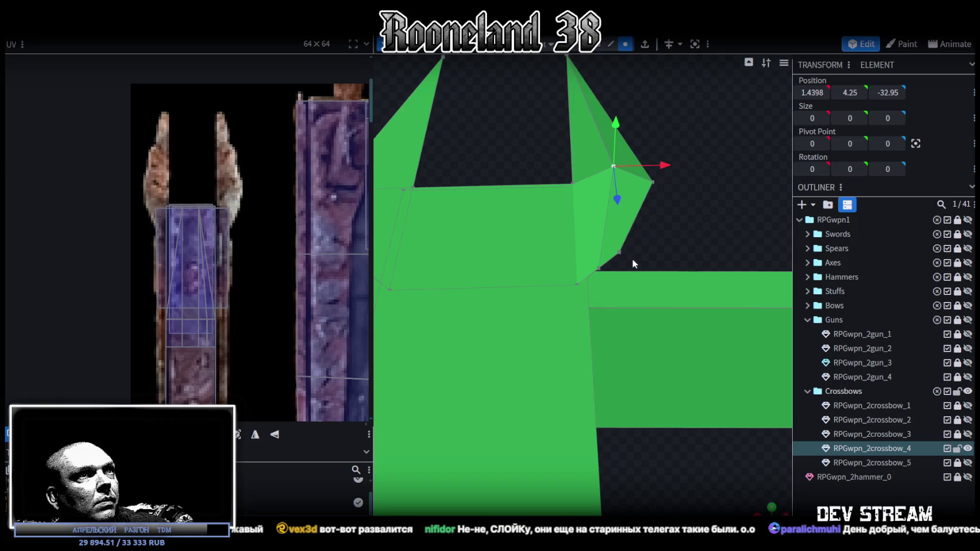
left_click(599, 267, "shift")
right_click(599, 265)
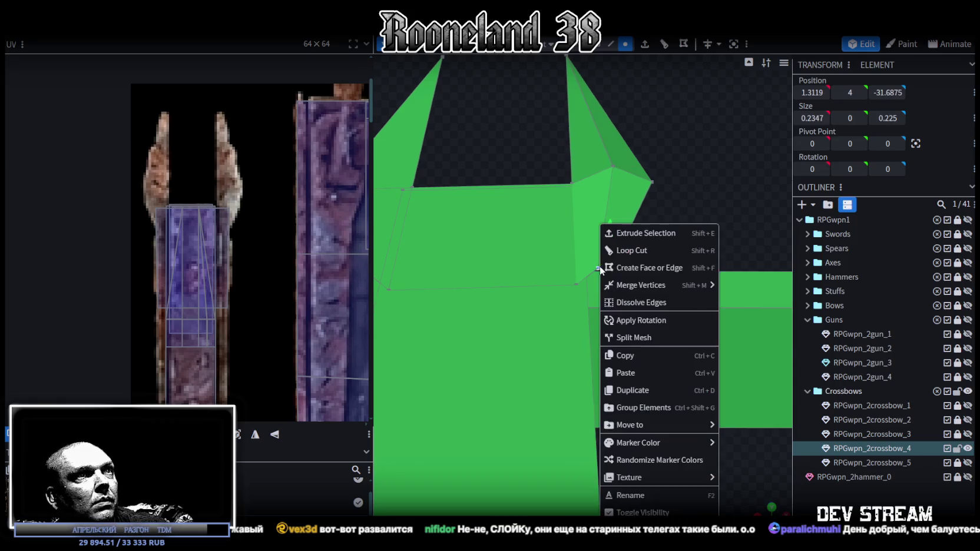
left_click(712, 285)
mouse_move(712, 285)
left_mouse_down()
mouse_move(681, 228)
mouse_move(700, 220)
mouse_move(631, 202)
mouse_move(696, 218)
mouse_move(640, 290)
mouse_move(646, 304)
mouse_move(680, 229)
mouse_move(680, 187)
mouse_move(738, 229)
mouse_move(772, 238)
left_mouse_up()
mouse_move(502, 110)
left_mouse_down()
mouse_move(518, 160)
mouse_move(532, 122)
mouse_move(519, 112)
mouse_move(457, 112)
mouse_move(395, 131)
mouse_move(555, 103)
mouse_move(583, 67)
left_mouse_up()
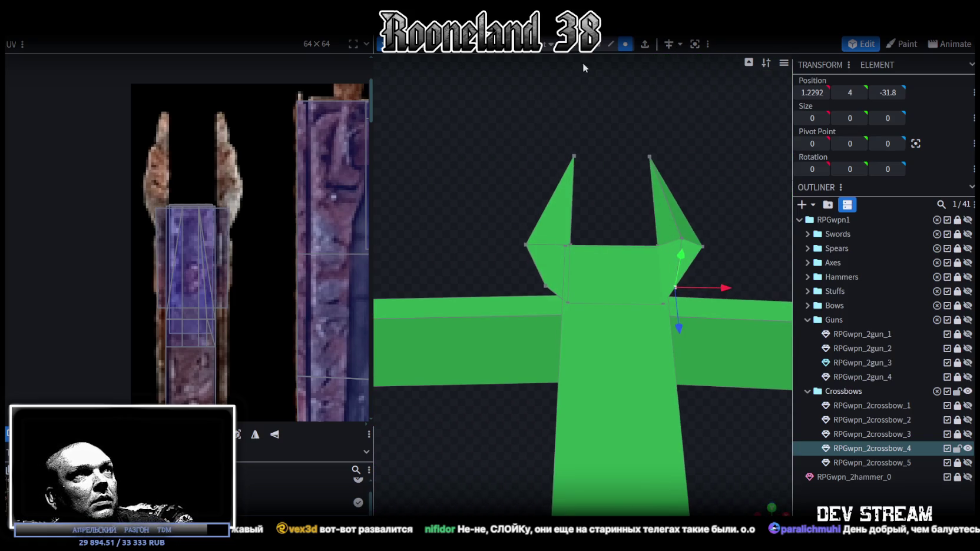
- Delete the left spike's face
left_click(541, 266)
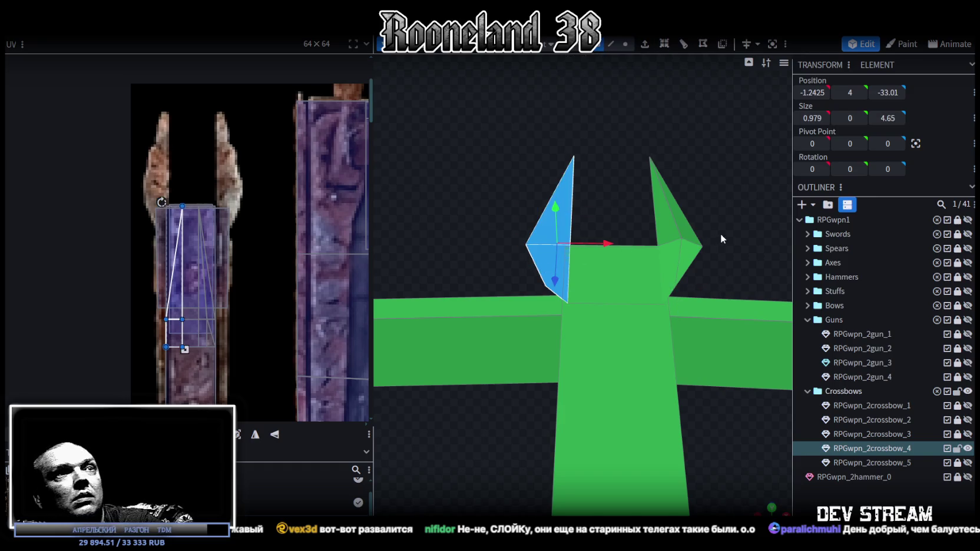
key("Delete")
mouse_move(715, 221)
left_mouse_down()
mouse_move(673, 202)
mouse_move(679, 228)
left_mouse_up()
- Move a spike vertex back 1 unit in depth
left_click(531, 353)
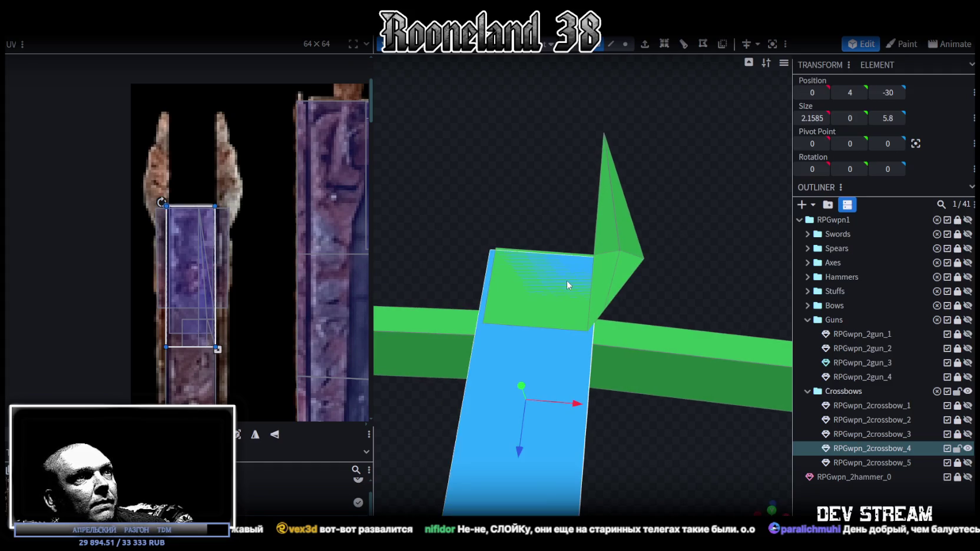
left_click(601, 280)
mouse_move(601, 279)
left_mouse_down()
mouse_move(635, 272)
mouse_move(600, 269)
left_mouse_up()
mouse_move(651, 347)
left_mouse_down()
mouse_move(652, 312)
mouse_move(651, 320)
left_mouse_up()
left_click(586, 271)
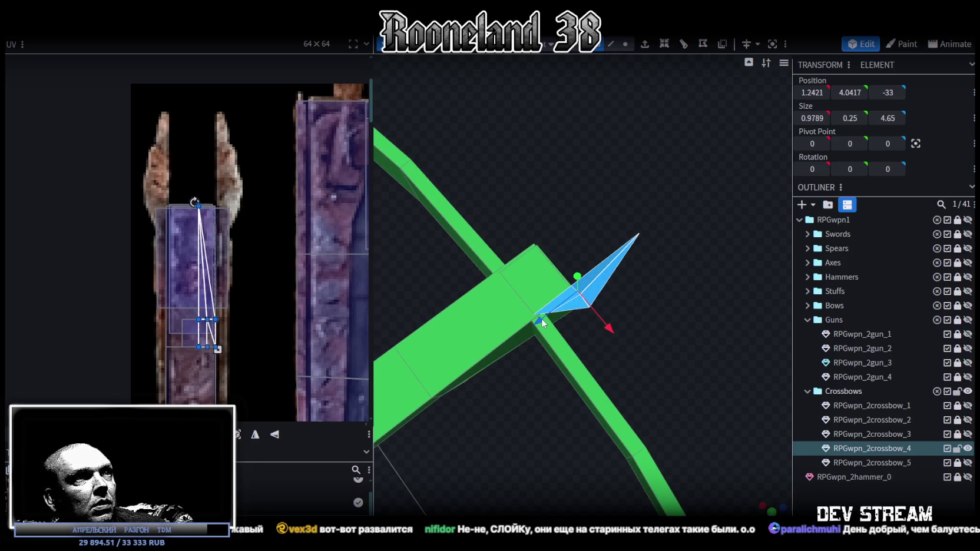
left_click_drag(539, 321, 574, 302)
left_click(571, 267)
- Raise a spike vertex upward into a tall point and resolve the concave face warning
left_click(643, 275)
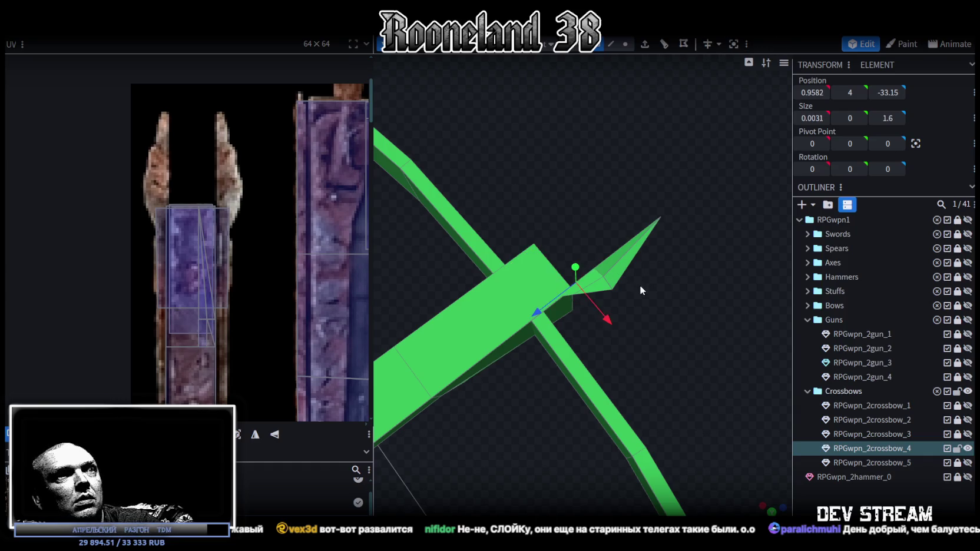
left_click_drag(640, 285, 625, 280)
left_click(615, 276)
mouse_move(685, 314)
left_mouse_down()
mouse_move(642, 242)
mouse_move(637, 280)
mouse_move(677, 297)
mouse_move(674, 329)
mouse_move(720, 304)
mouse_move(671, 331)
mouse_move(648, 277)
left_mouse_up()
left_click(625, 44)
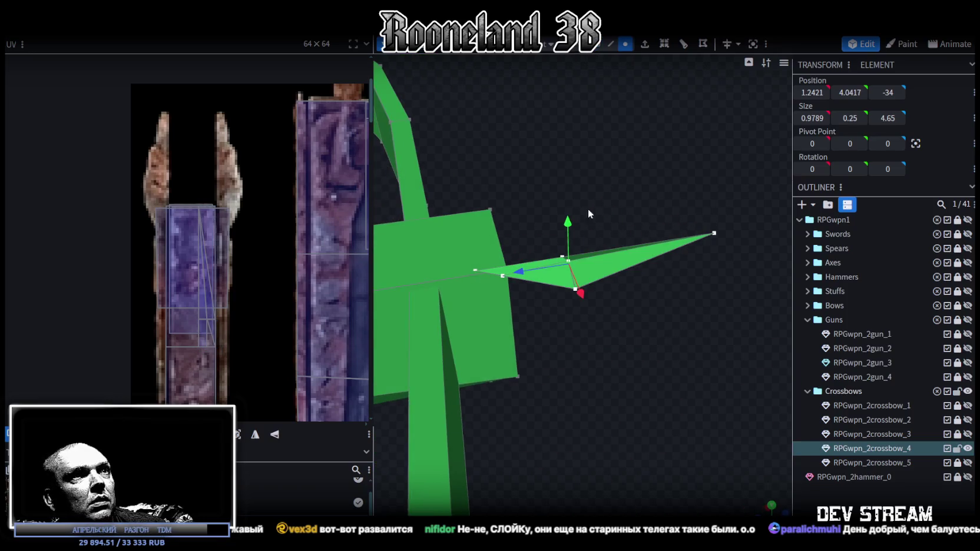
left_click(571, 261)
left_click_drag(571, 237, 569, 227)
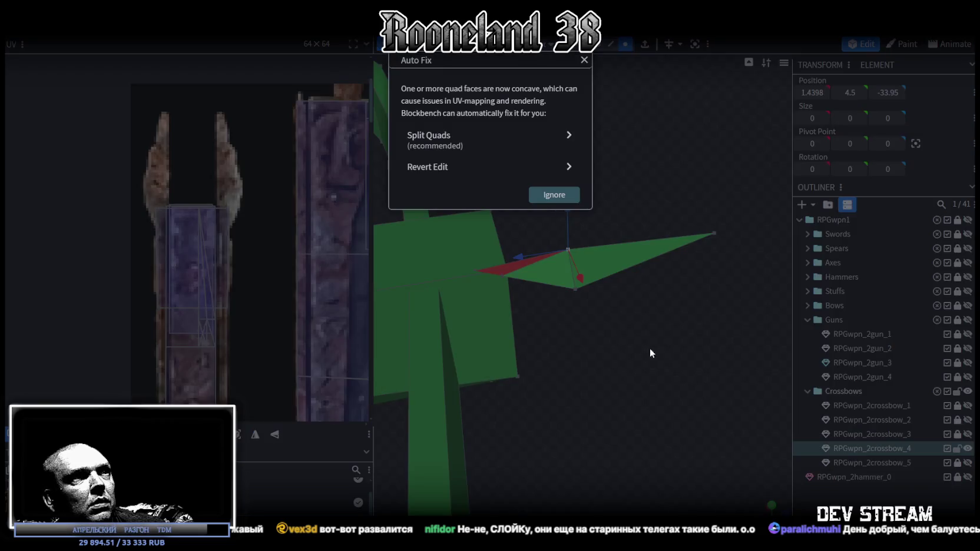
left_click(649, 349)
mouse_move(651, 349)
left_mouse_down()
mouse_move(678, 375)
mouse_move(662, 323)
mouse_move(638, 307)
mouse_move(616, 308)
mouse_move(664, 257)
mouse_move(683, 262)
mouse_move(574, 263)
mouse_move(685, 273)
left_mouse_up()
- Select the spike's base vertices and bring up the mesh edit menu
left_click(572, 293)
left_click(583, 265, "shift")
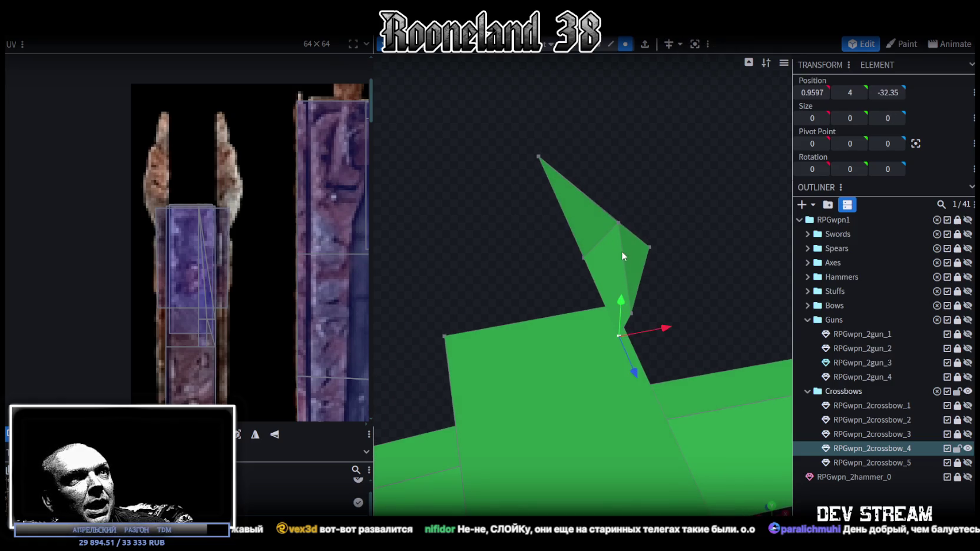
left_click(619, 224)
mouse_move(701, 275)
left_mouse_down()
mouse_move(679, 268)
mouse_move(670, 240)
mouse_move(677, 281)
mouse_move(566, 351)
mouse_move(593, 354)
mouse_move(531, 365)
left_mouse_up()
left_click(507, 368)
left_click_drag(585, 387, 591, 383)
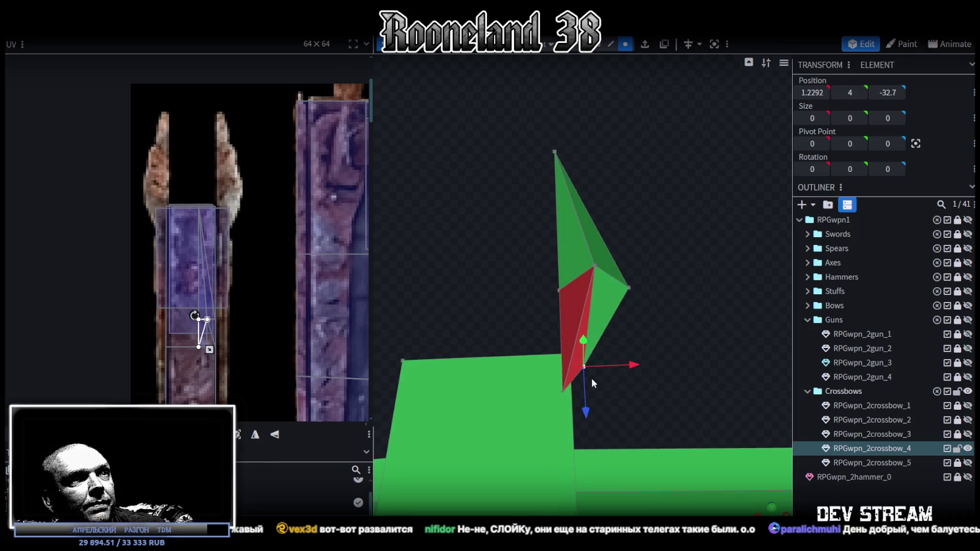
right_click(582, 369)
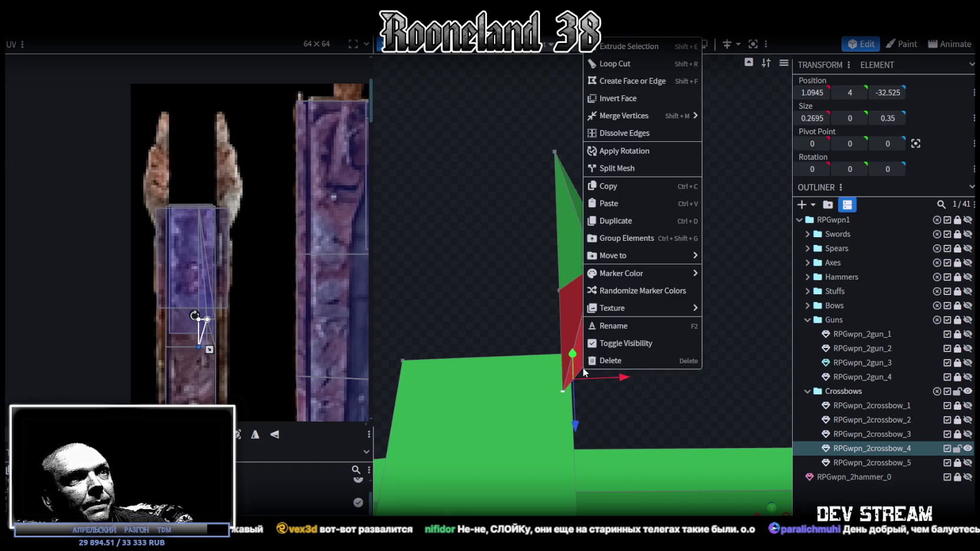
- Merge the spike's base vertices into one point and select the spike mesh
left_click(739, 117)
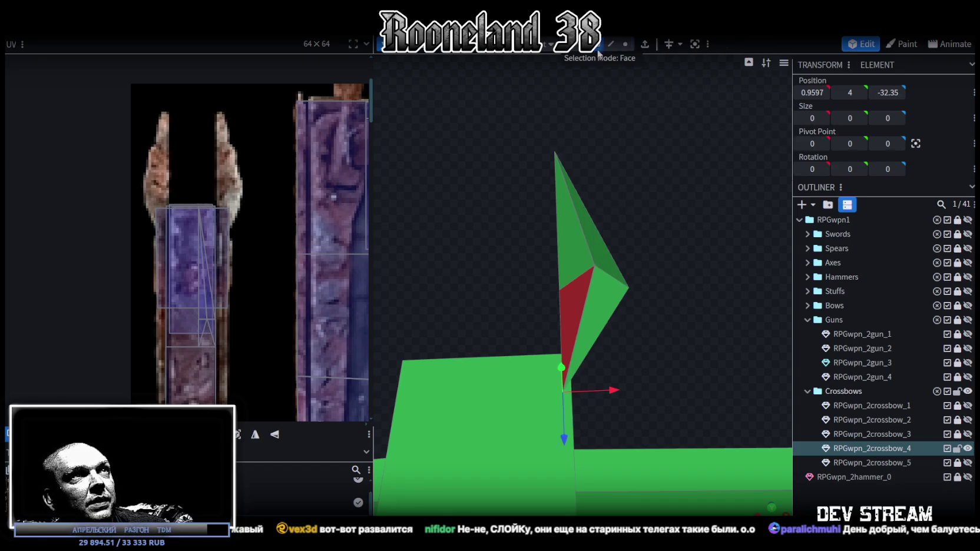
left_click(573, 333)
mouse_move(651, 257)
left_mouse_down()
mouse_move(565, 291)
mouse_move(613, 272)
left_mouse_up()
left_click_drag(638, 310, 551, 259, "ctrl")
mouse_move(662, 334)
left_mouse_down()
mouse_move(614, 356)
mouse_move(557, 292)
mouse_move(502, 303)
left_mouse_up()
mouse_move(555, 340)
left_mouse_down()
mouse_move(686, 338)
mouse_move(637, 272)
mouse_move(471, 210)
mouse_move(683, 284)
mouse_move(649, 248)
mouse_move(646, 263)
mouse_move(598, 47)
left_mouse_up()
- Select the spike's edges and faces in edge selection mode
left_click(611, 45)
left_click(623, 241)
left_click(534, 251)
mouse_move(591, 143)
left_mouse_down()
mouse_move(672, 202)
mouse_move(664, 250)
left_mouse_up()
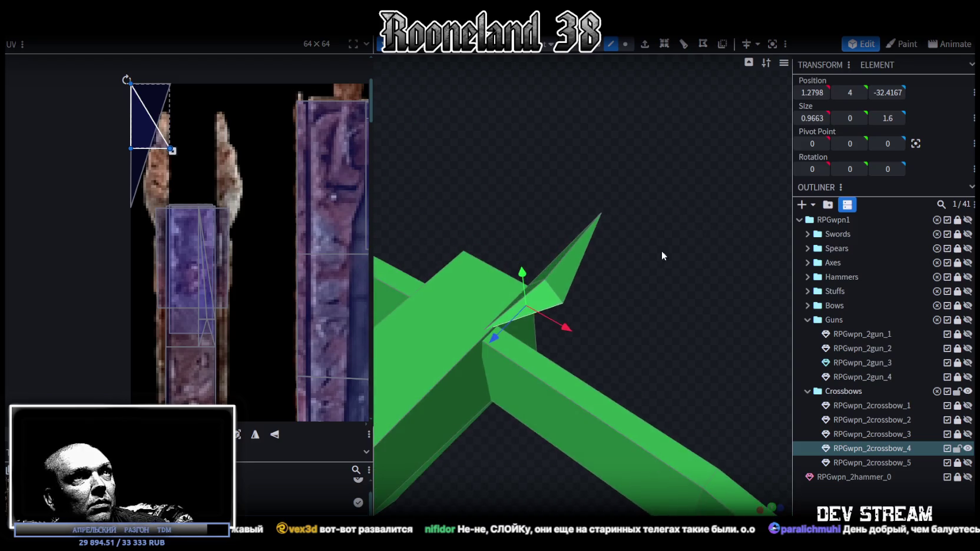
mouse_move(682, 169)
left_mouse_down("ctrl")
mouse_move(599, 295)
mouse_move(561, 178)
mouse_move(694, 336)
left_mouse_up("ctrl")
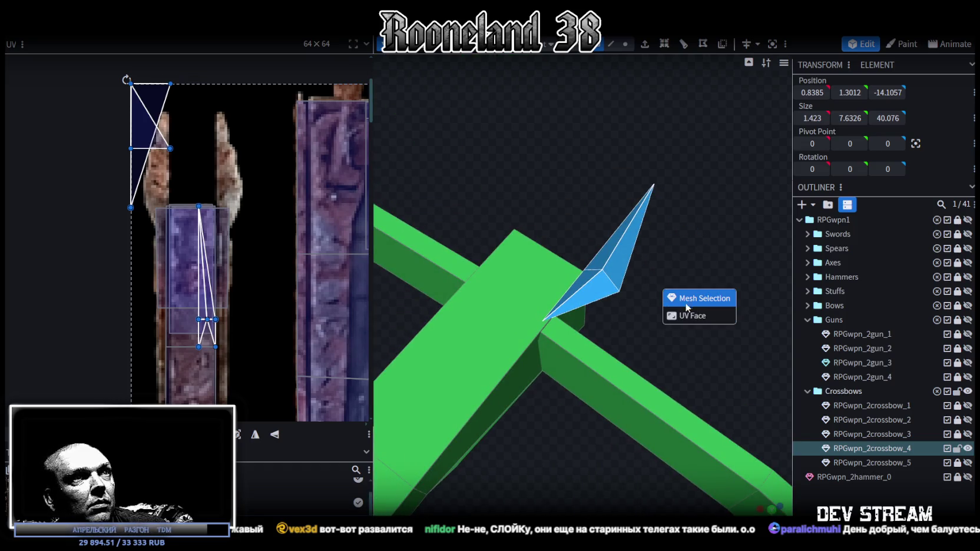
scroll(567, 388, "down", 5)
scroll(566, 389, "down", 3)
- Box-select the spike's six faces and copy them
mouse_move(624, 327)
left_mouse_down()
mouse_move(584, 236)
mouse_move(611, 192)
mouse_move(667, 258)
left_mouse_up()
mouse_move(624, 284)
left_mouse_down()
mouse_move(704, 296)
mouse_move(662, 381)
mouse_move(686, 382)
mouse_move(656, 400)
mouse_move(705, 342)
mouse_move(681, 360)
mouse_move(692, 346)
left_mouse_up()
key("ctrl+z")
scroll(656, 400, "up", 3)
mouse_move(646, 225)
left_mouse_down()
mouse_move(572, 311)
mouse_move(575, 146)
mouse_move(655, 320)
mouse_move(674, 298)
left_mouse_up()
key("ctrl+c")
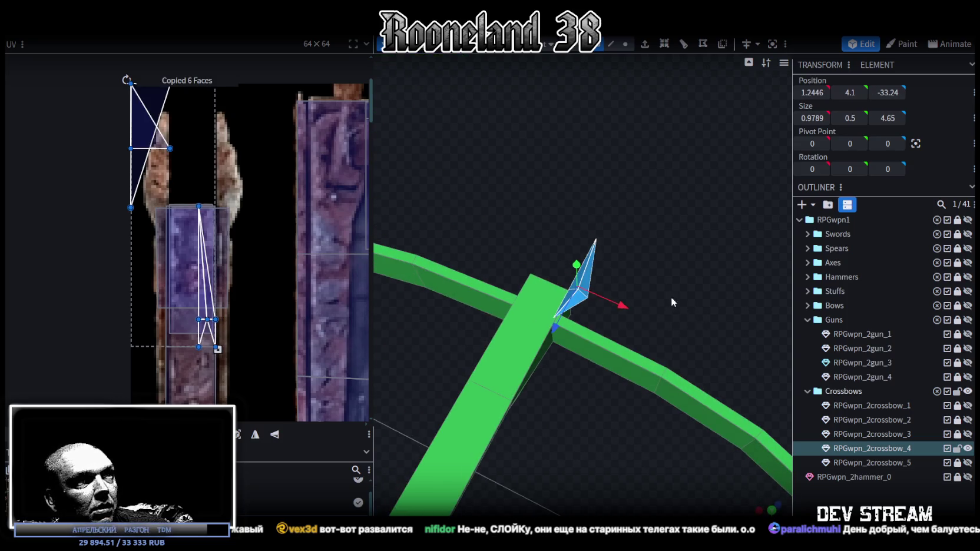
- Paste the spike faces and flip the copy vertically
left_click(711, 311)
right_click(126, 80)
mouse_move(157, 58)
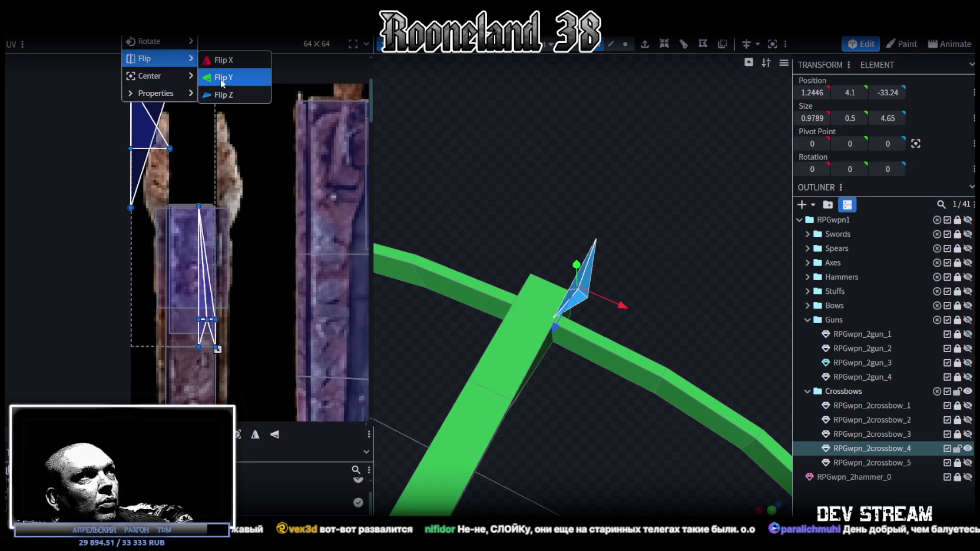
left_click(222, 83)
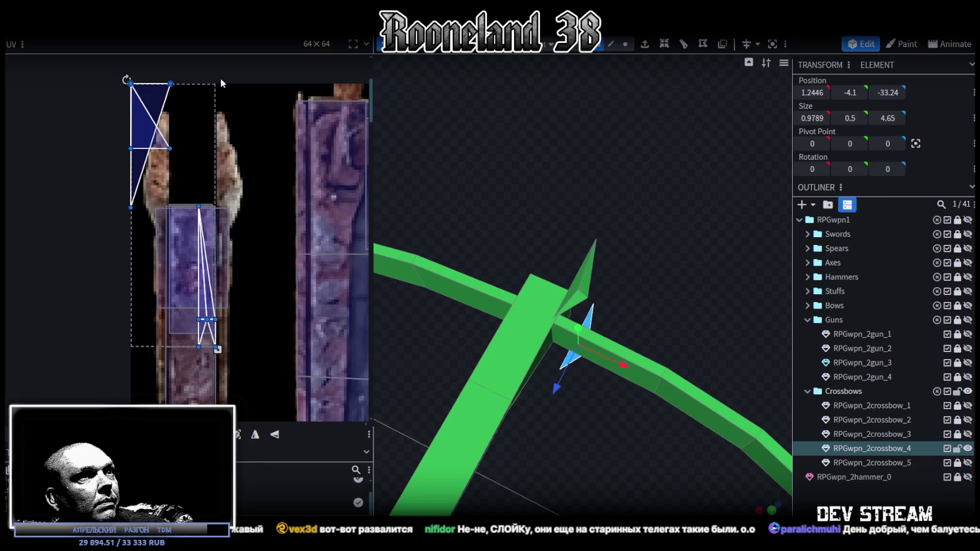
mouse_move(567, 242)
left_mouse_down()
mouse_move(588, 190)
mouse_move(628, 219)
mouse_move(606, 177)
mouse_move(615, 191)
mouse_move(591, 371)
mouse_move(571, 333)
mouse_move(585, 340)
mouse_move(578, 355)
mouse_move(588, 317)
left_mouse_up()
scroll(627, 217, "down", 5)
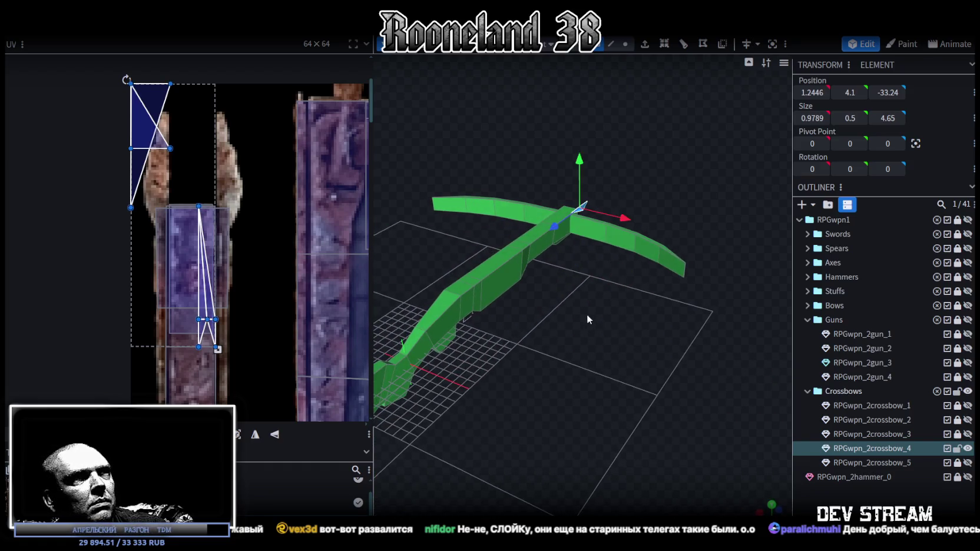
scroll(586, 362, "up", 5)
left_click_drag(586, 361, 618, 330)
- Mirror the spike copy across X and place it at X 1.2446, opposite the original
left_click_drag(615, 260, 649, 262)
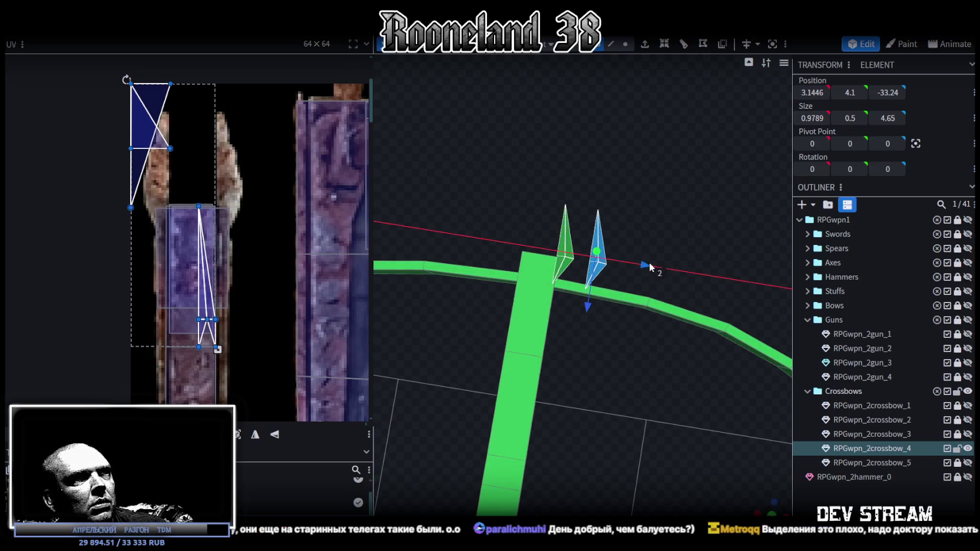
right_click(122, 35)
mouse_move(145, 59)
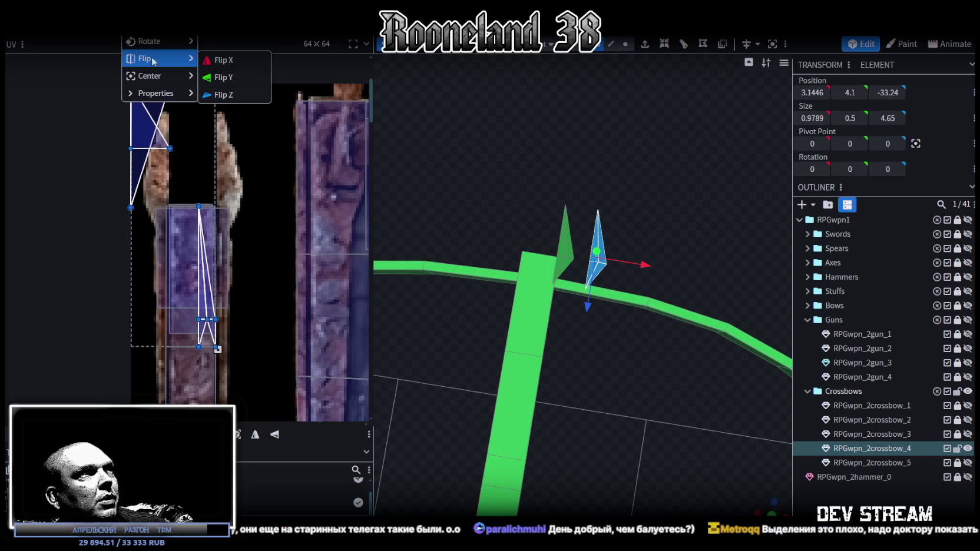
left_click(242, 60)
left_click_drag(609, 230, 620, 241)
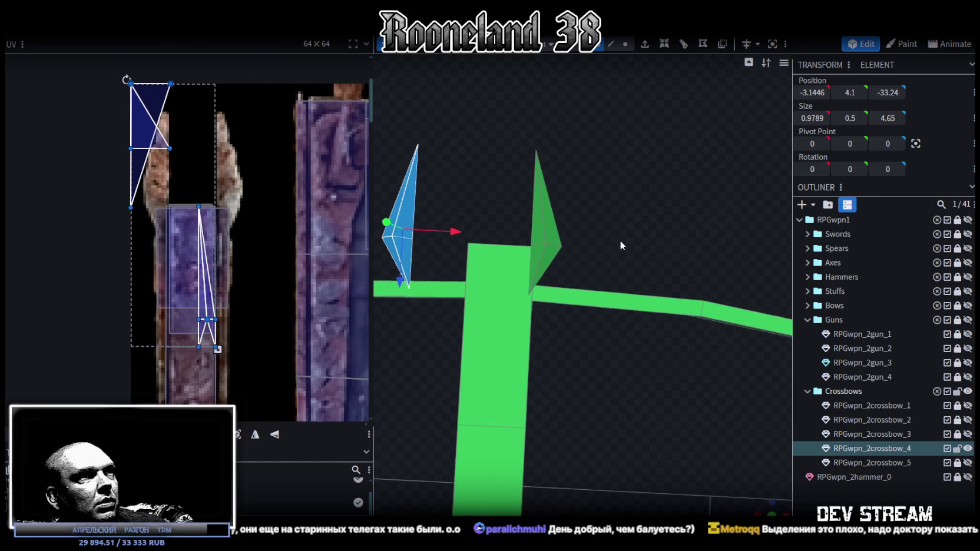
mouse_move(459, 232)
left_mouse_down()
mouse_move(533, 232)
mouse_move(491, 164)
mouse_move(581, 332)
left_mouse_up()
- Shift the right spike's UV island to the right in the UV editor
scroll(492, 169, "down", 3)
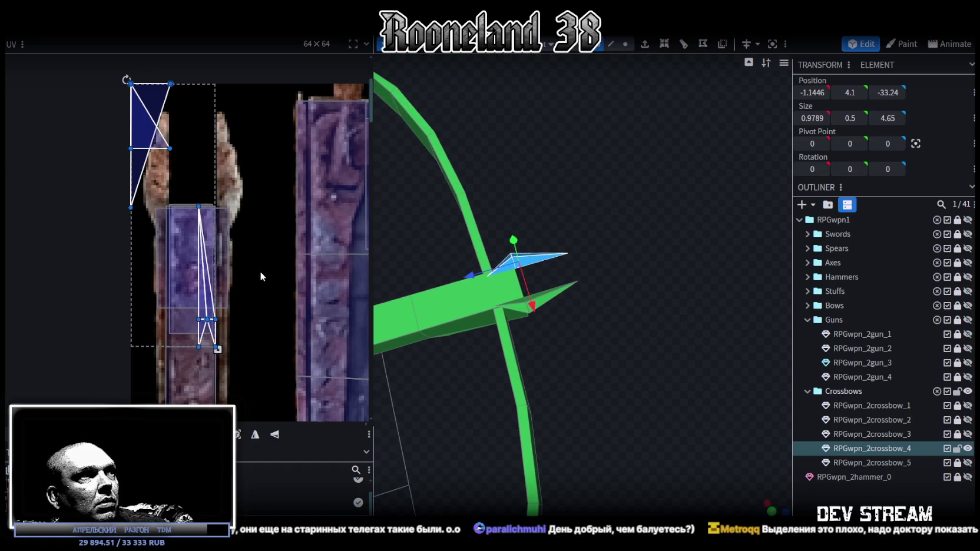
left_click_drag(214, 303, 269, 303)
mouse_move(566, 277)
left_mouse_down()
mouse_move(591, 296)
mouse_move(620, 298)
mouse_move(654, 241)
mouse_move(585, 356)
mouse_move(564, 362)
left_mouse_up()
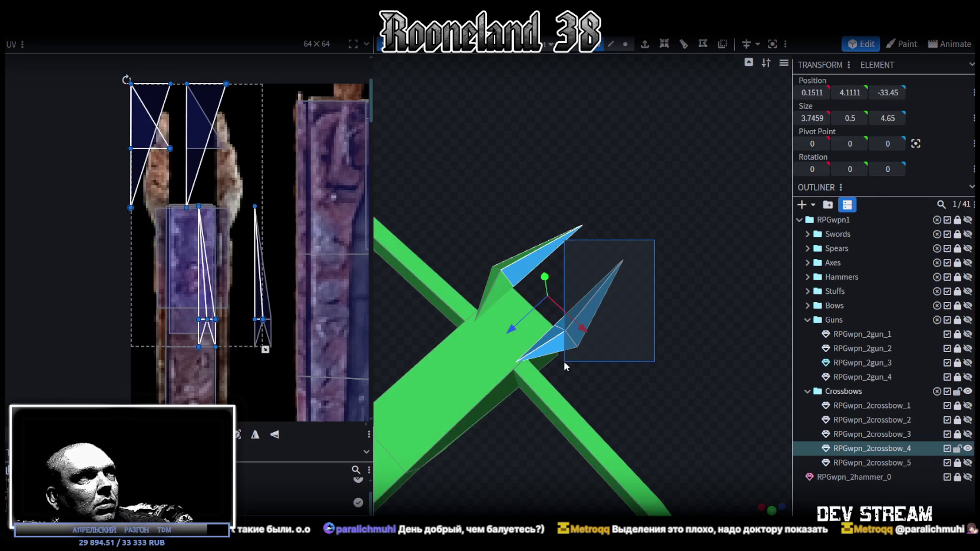
left_click_drag(631, 382, 573, 319)
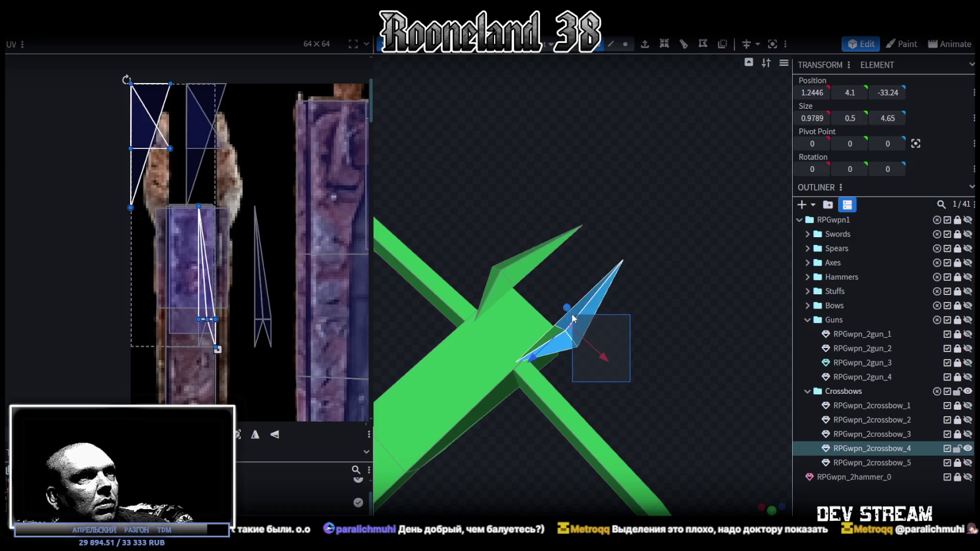
mouse_move(685, 373)
left_mouse_down()
mouse_move(618, 231)
mouse_move(626, 217)
mouse_move(292, 134)
left_mouse_up()
left_click_drag(139, 170, 195, 172)
- Move the lower spike's UV island beside the top quad and select its UV vertices
left_click(264, 285)
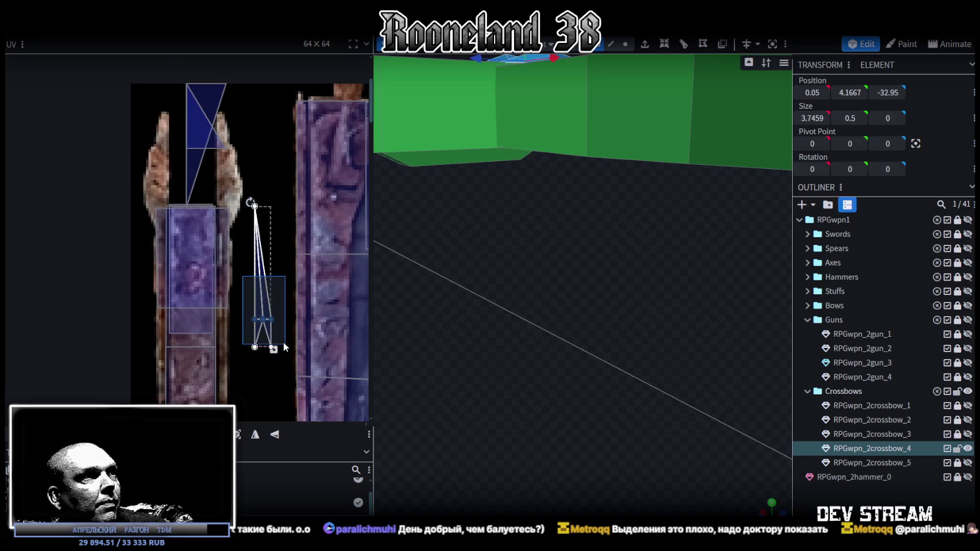
left_click_drag(264, 285, 226, 162)
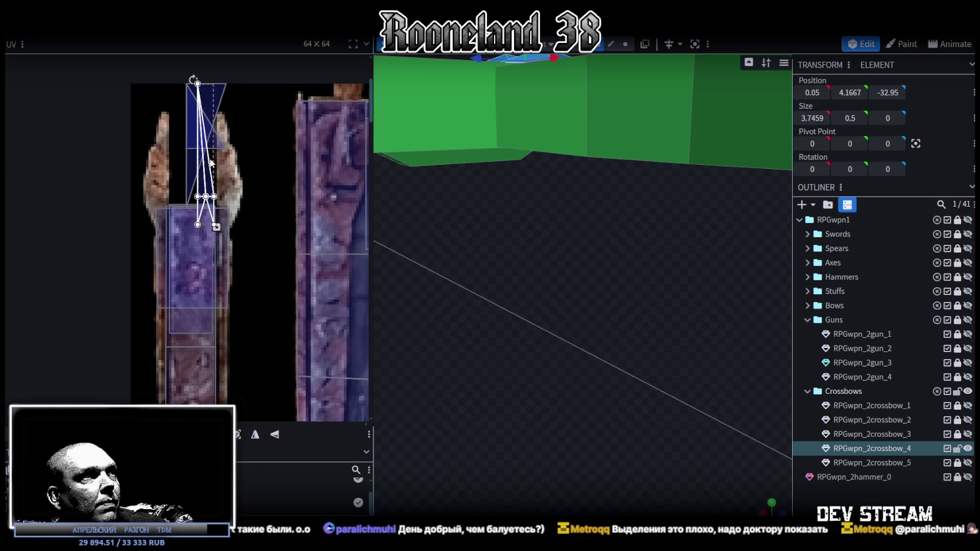
mouse_move(164, 133)
left_mouse_down()
mouse_move(235, 194)
mouse_move(252, 195)
left_mouse_up()
key("KP_1")
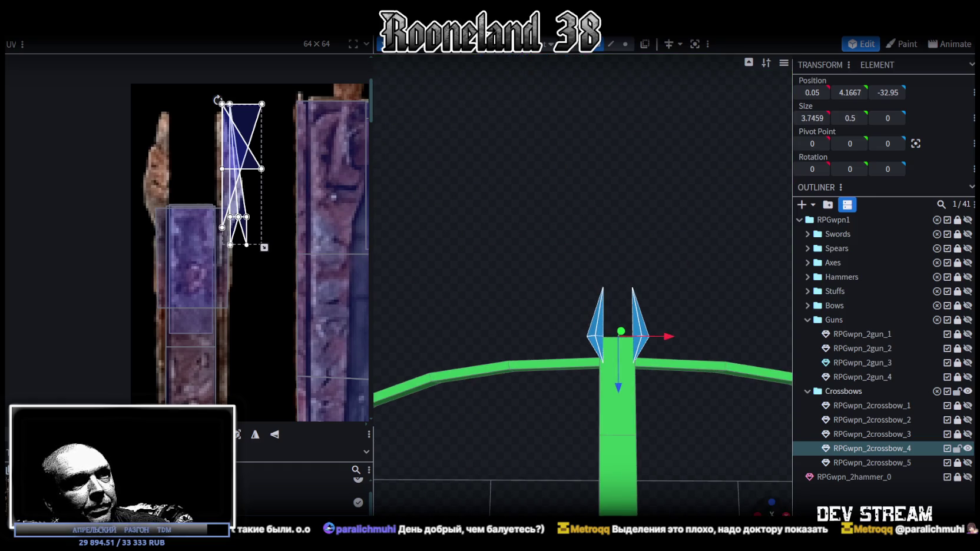
key("KP_7")
scroll(656, 432, "down", 3)
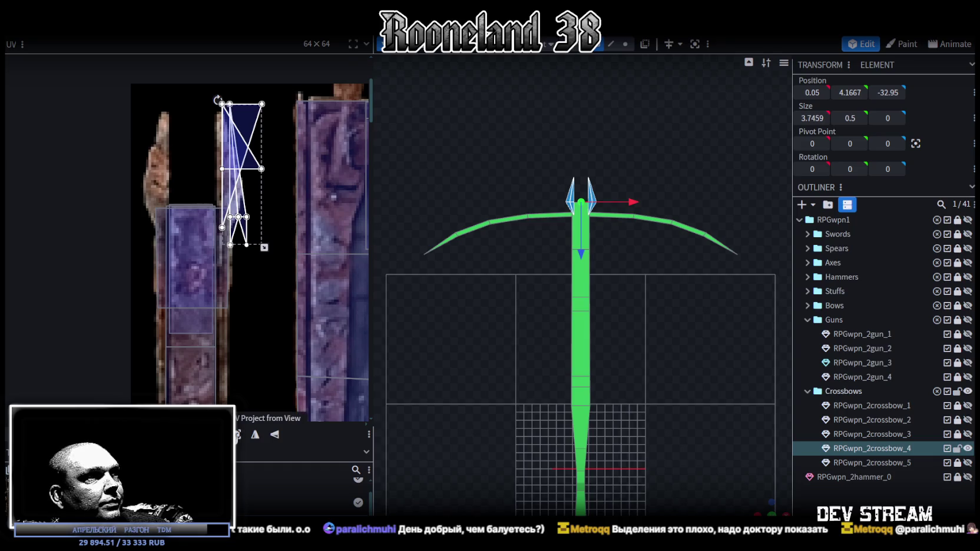
scroll(229, 292, "down", 2)
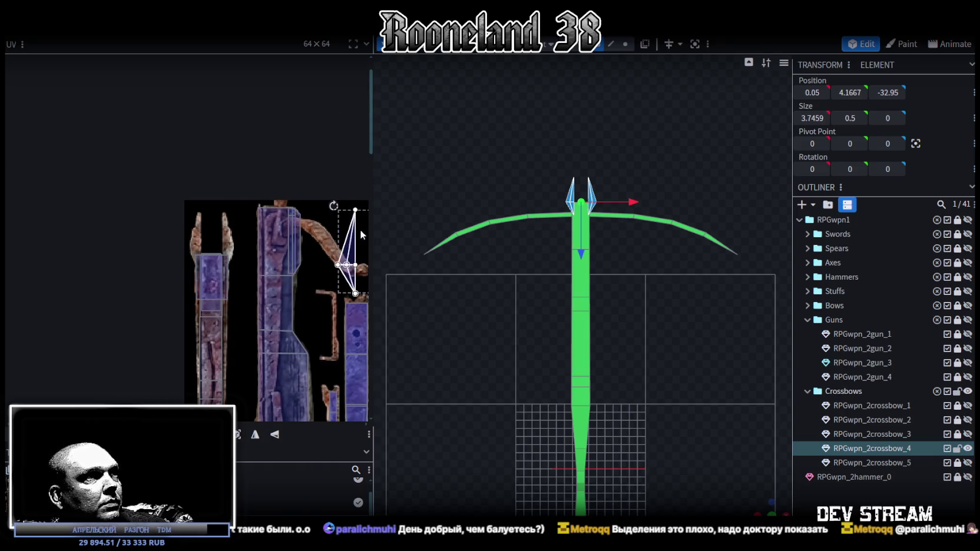
- Scale and shift both spike UV diamonds over the two prong images at the texture's top-left
left_click_drag(355, 260, 197, 265)
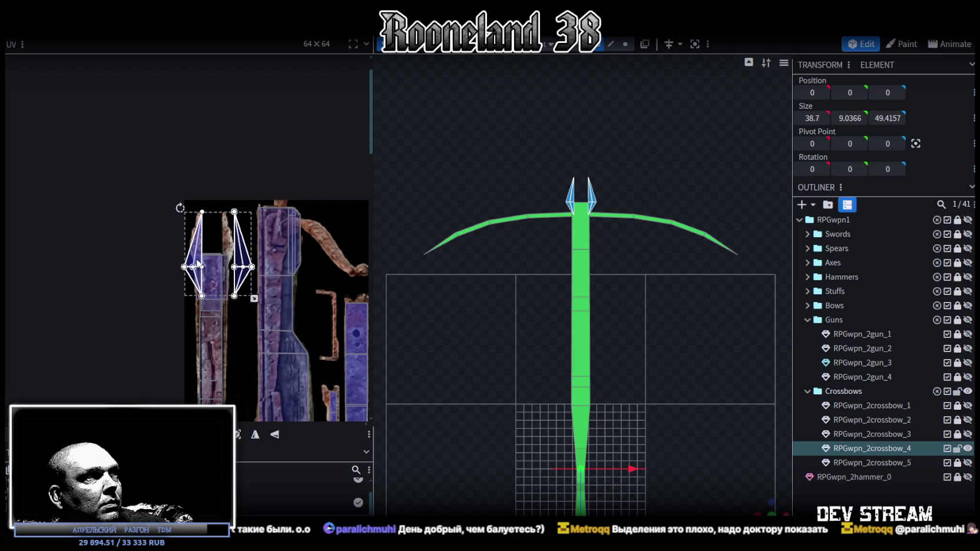
scroll(227, 273, "up", 2)
left_click_drag(273, 314, 232, 263)
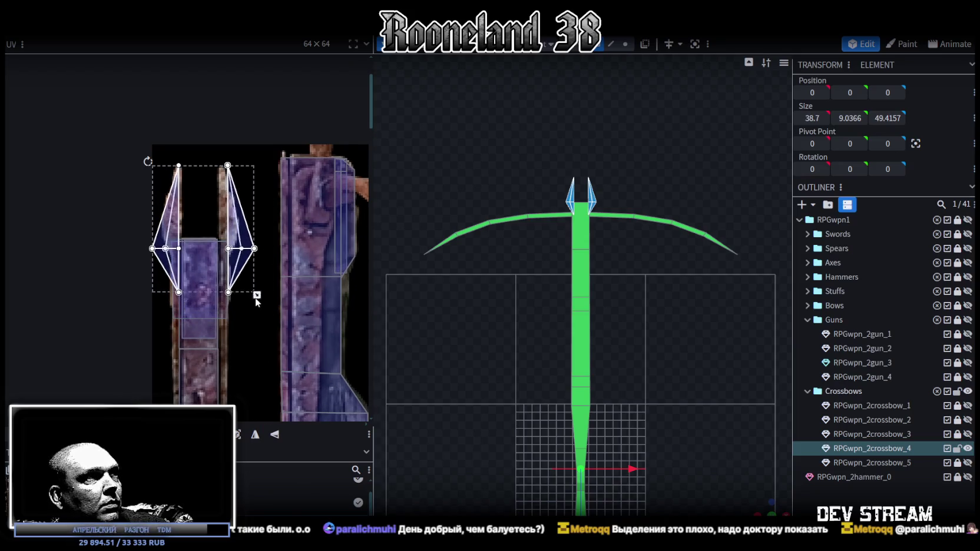
scroll(164, 219, "up", 2)
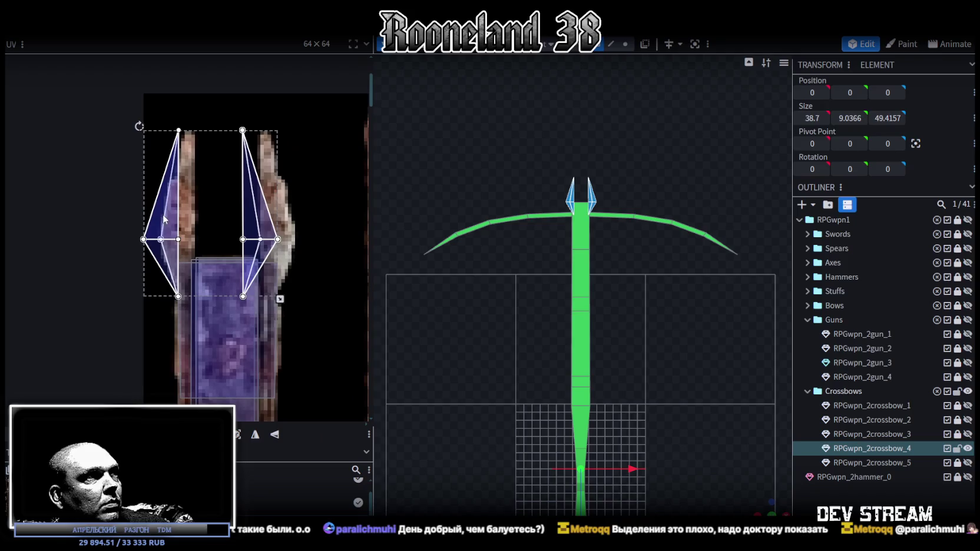
left_click_drag(187, 226, 183, 229)
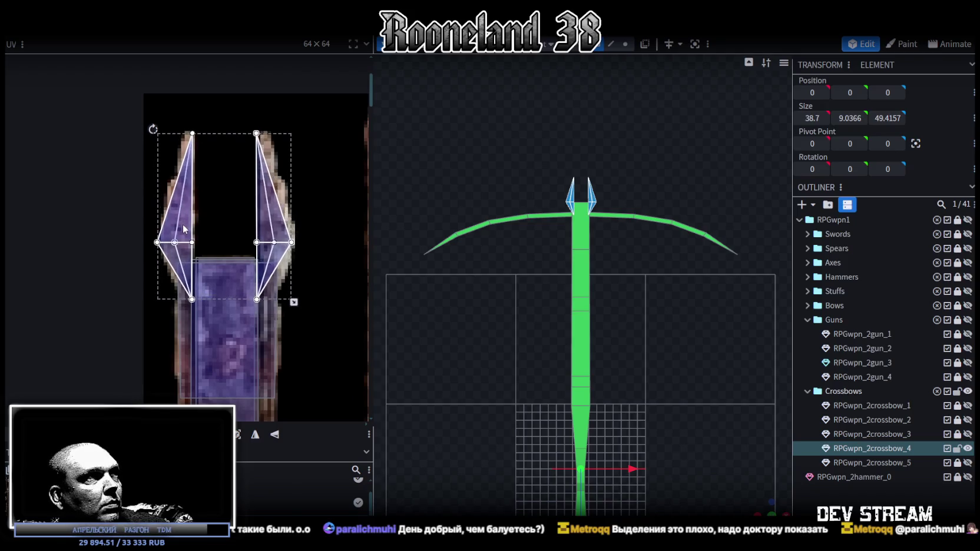
scroll(199, 237, "up", 2)
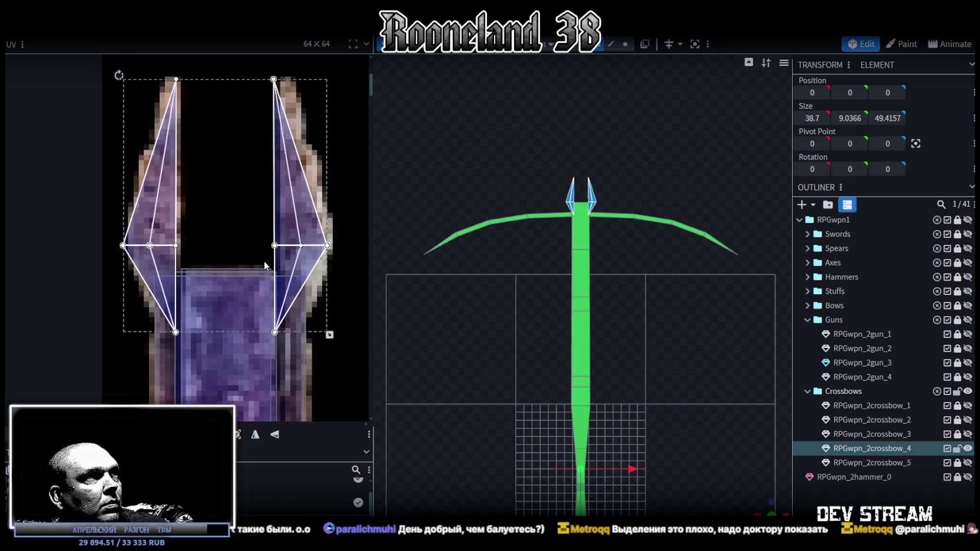
left_click(288, 281)
left_click(289, 281, "shift")
- Narrow the right diamond UV and reshape the left diamond to the left prong's outline
left_click_drag(336, 192, 288, 256)
left_click_drag(283, 230, 295, 231)
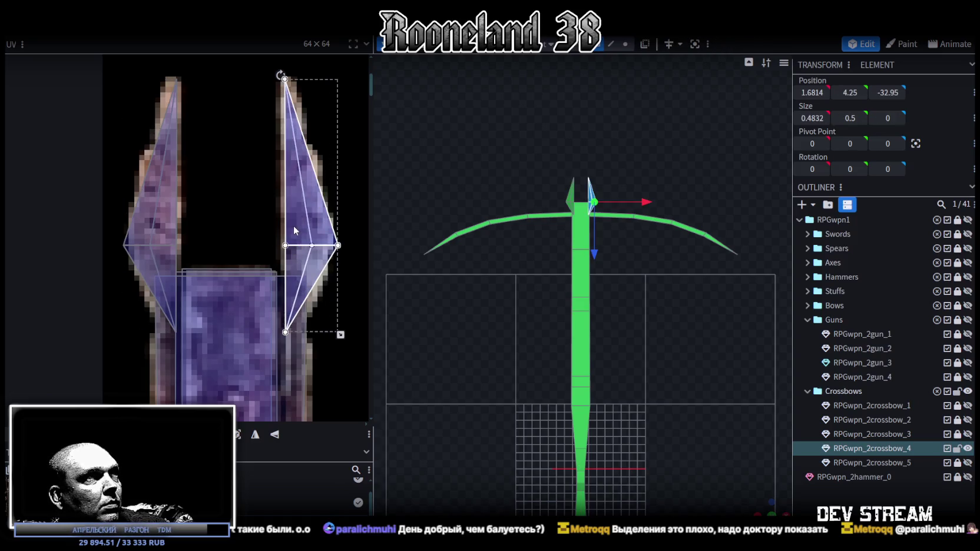
left_click_drag(341, 334, 334, 334)
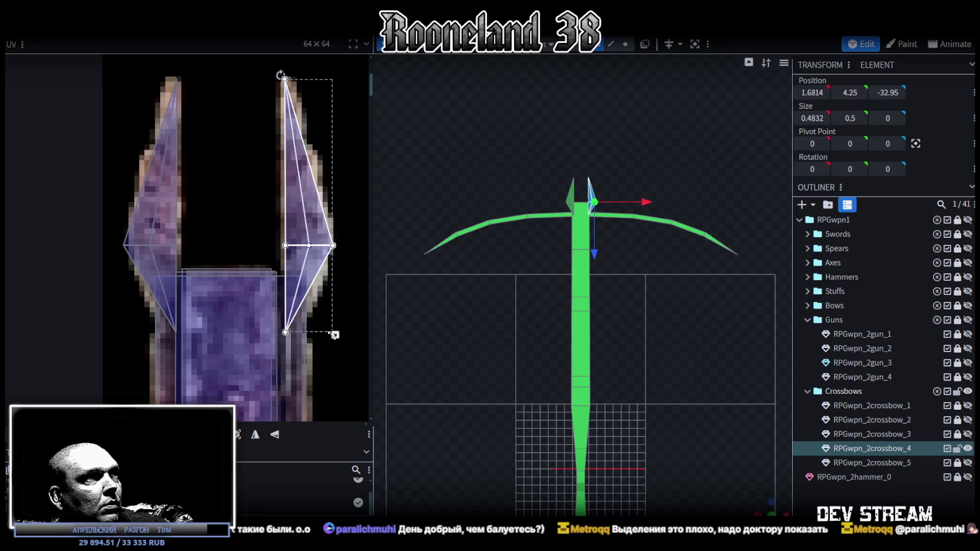
left_click(140, 230)
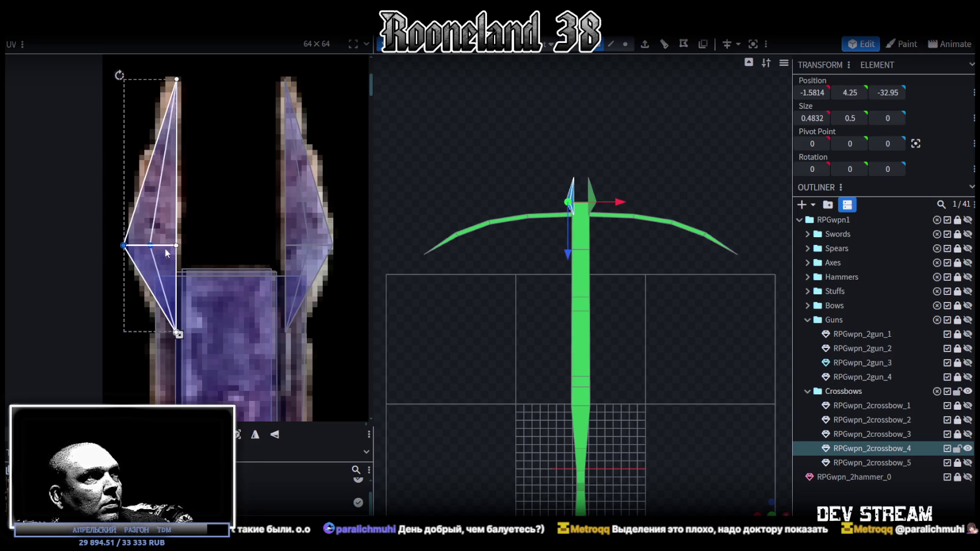
left_click_drag(179, 334, 169, 334)
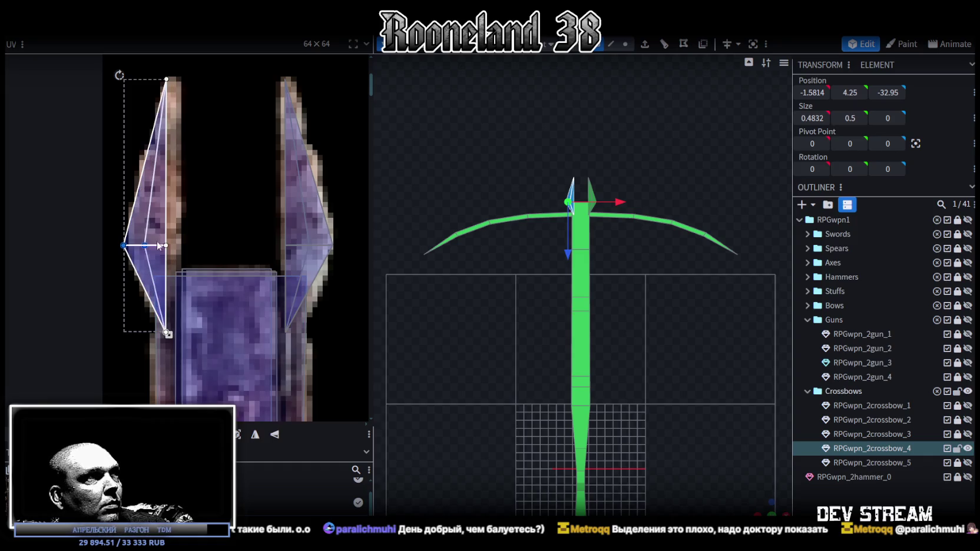
left_click_drag(168, 334, 178, 334)
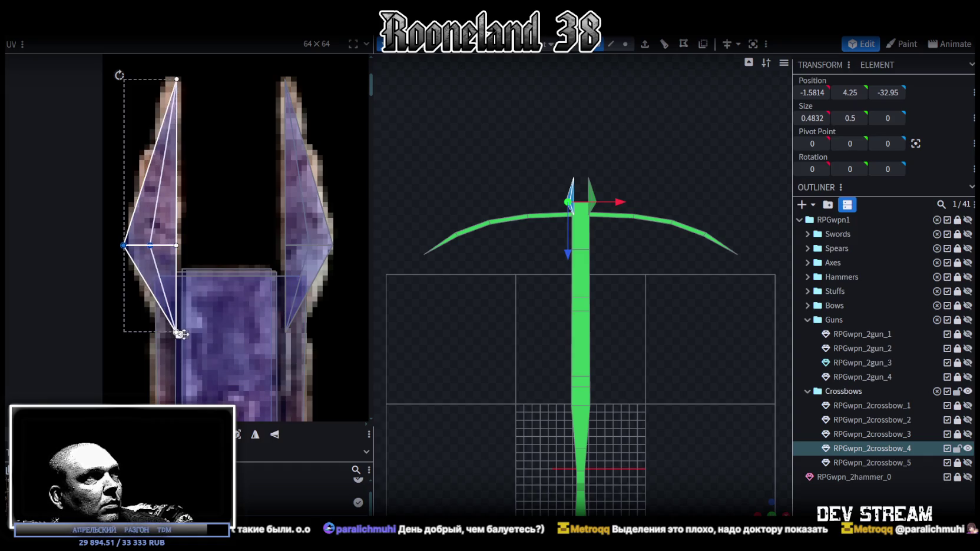
left_click(166, 232)
- Orbit around the crossbow to inspect the textured limbs and metallic prongs
mouse_move(741, 504)
left_mouse_down()
mouse_move(587, 308)
mouse_move(647, 383)
left_mouse_up()
scroll(594, 354, "up", 3)
mouse_move(594, 355)
left_mouse_down()
mouse_move(648, 370)
mouse_move(629, 153)
mouse_move(590, 274)
mouse_move(581, 248)
left_mouse_up()
left_click(591, 276)
left_click(624, 244)
left_click_drag(649, 268, 616, 79)
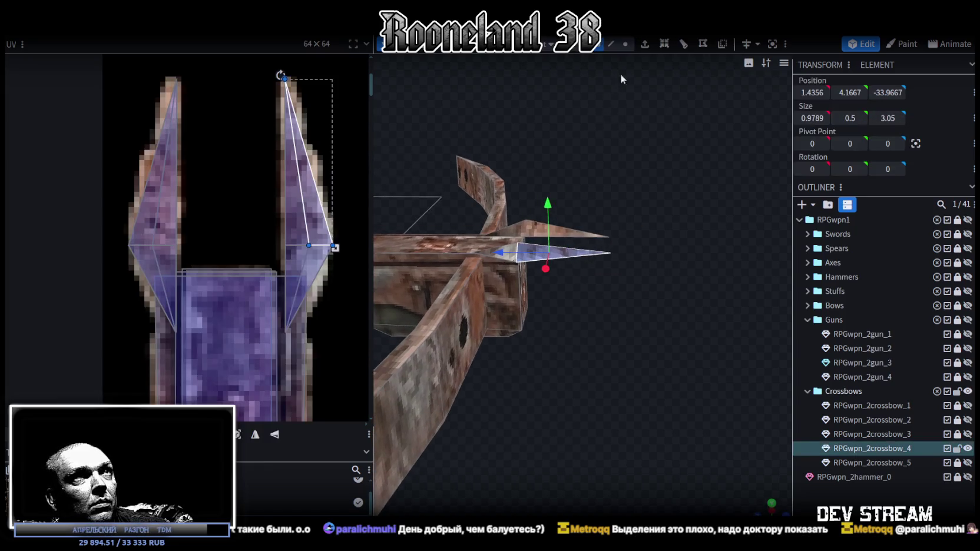
- In vertex mode, select all the prong vertices and lower the prongs slightly
left_click(626, 45)
left_click(611, 253)
mouse_move(638, 183)
left_mouse_down()
mouse_move(524, 280)
mouse_move(586, 325)
mouse_move(537, 121)
left_mouse_up()
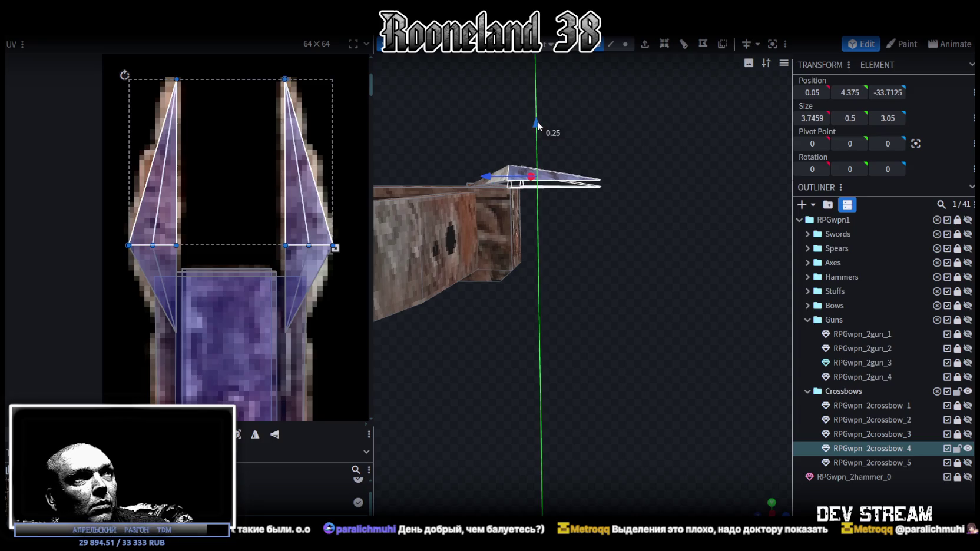
mouse_move(581, 257)
left_mouse_down()
mouse_move(598, 270)
mouse_move(594, 245)
mouse_move(632, 272)
mouse_move(585, 254)
mouse_move(585, 237)
left_mouse_up()
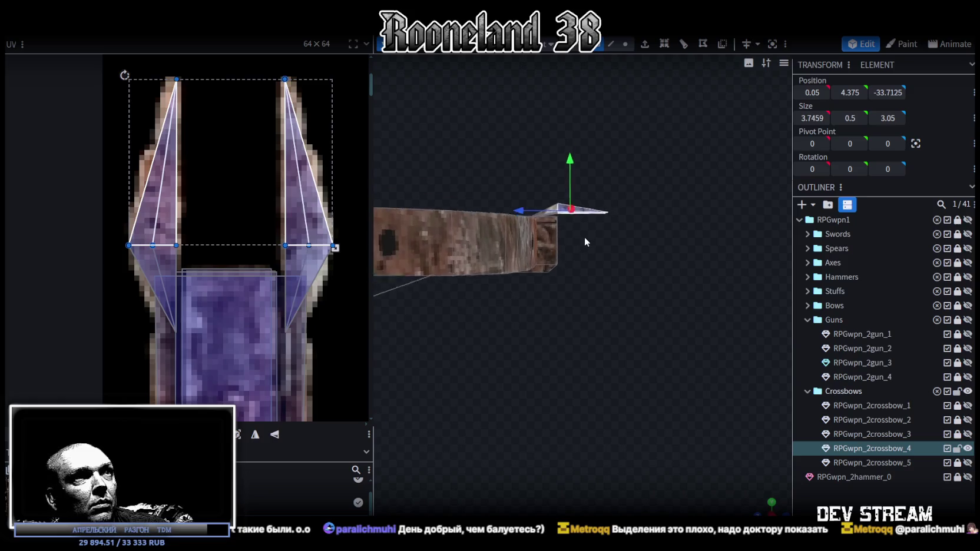
mouse_move(618, 157)
left_mouse_down("ctrl")
mouse_move(535, 222)
mouse_move(633, 333)
mouse_move(607, 302)
left_mouse_up("ctrl")
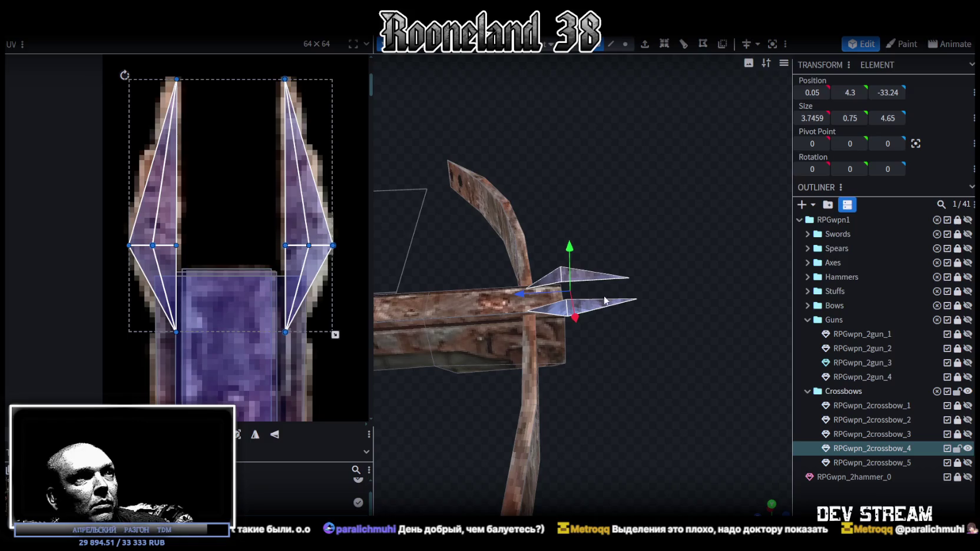
left_click_drag(570, 243, 569, 251)
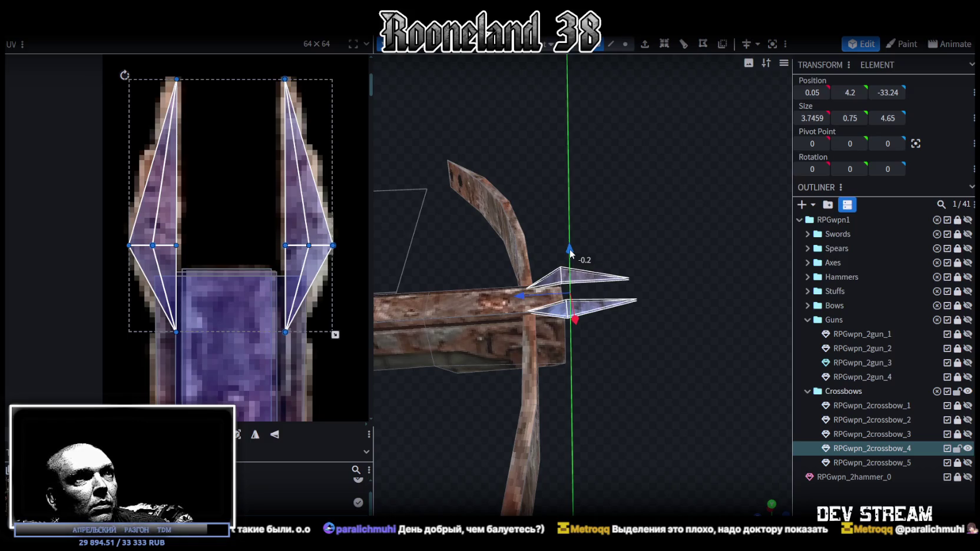
- Enlarge the prongs to about 5.75 by 6.65, then lift them slightly
mouse_move(628, 230)
left_mouse_down()
mouse_move(731, 272)
mouse_move(633, 261)
mouse_move(688, 285)
mouse_move(649, 288)
mouse_move(660, 309)
left_mouse_up()
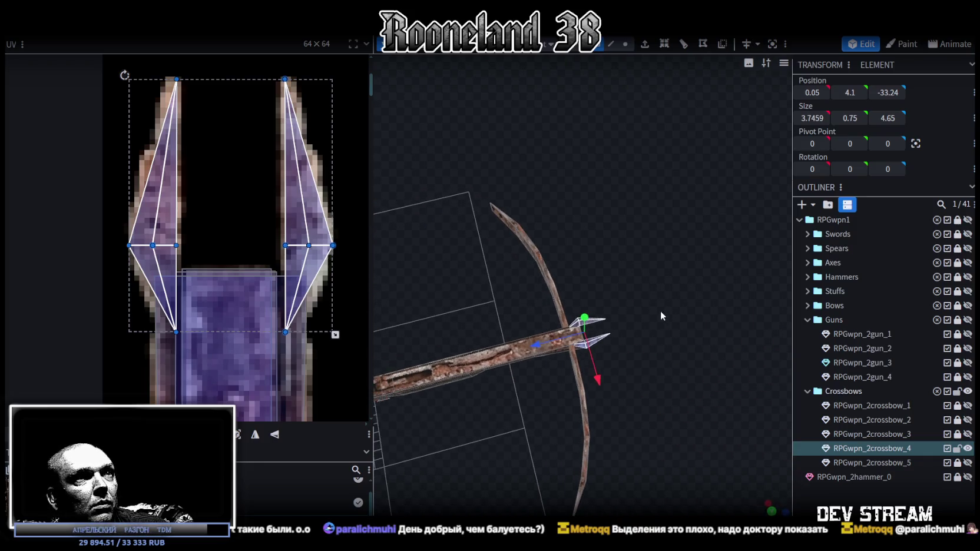
mouse_move(662, 345)
left_mouse_down()
mouse_move(642, 352)
mouse_move(648, 368)
left_mouse_up()
left_click_drag(601, 429, 601, 449)
mouse_move(682, 323)
left_mouse_down()
mouse_move(747, 316)
mouse_move(746, 288)
mouse_move(674, 283)
mouse_move(658, 230)
left_mouse_up()
left_click_drag(530, 172, 531, 160)
mouse_move(660, 194)
left_mouse_down()
mouse_move(692, 191)
mouse_move(698, 222)
mouse_move(689, 199)
mouse_move(660, 206)
left_mouse_up()
- Lift the prongs, offset the right one sideways, then lower both back to Y 4.1
left_click_drag(587, 214, 600, 165)
left_click(613, 227)
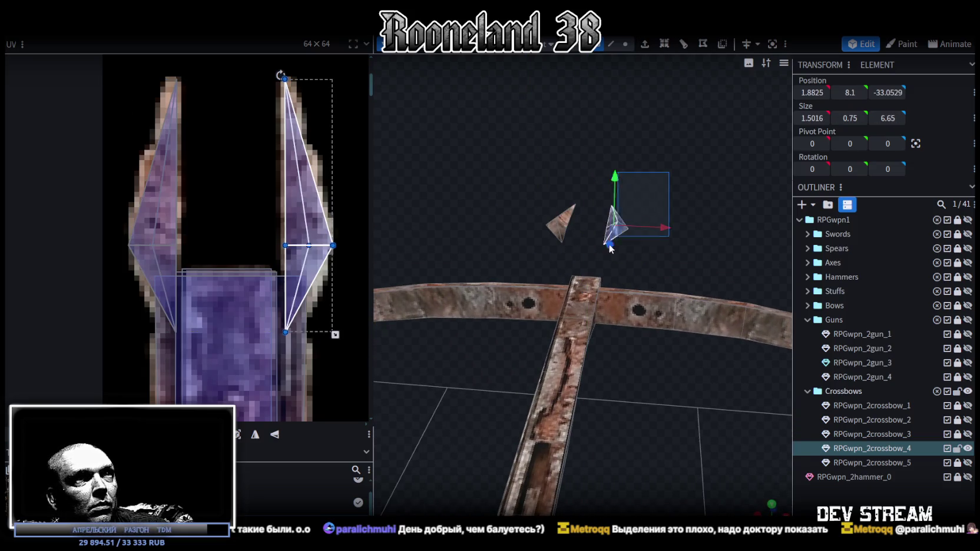
left_click_drag(666, 228, 662, 228)
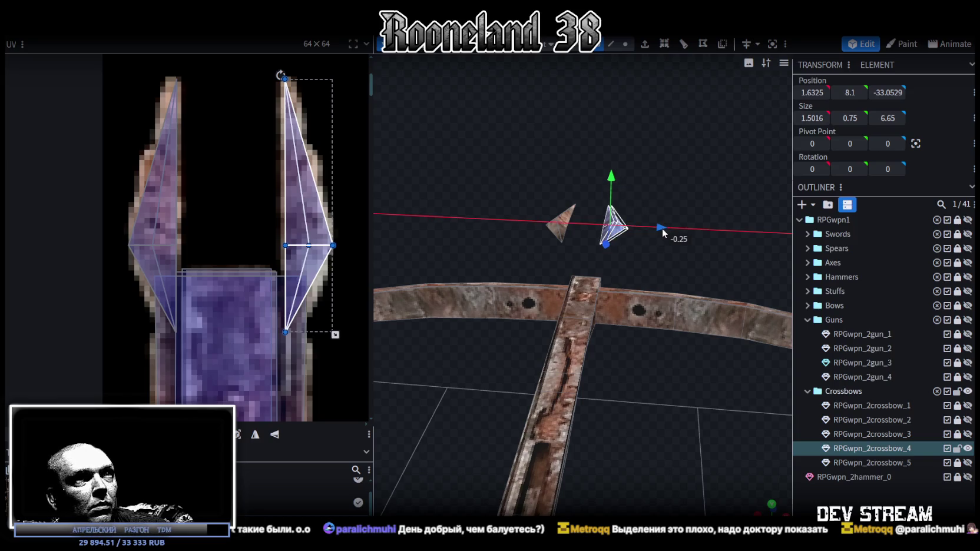
left_click(560, 225)
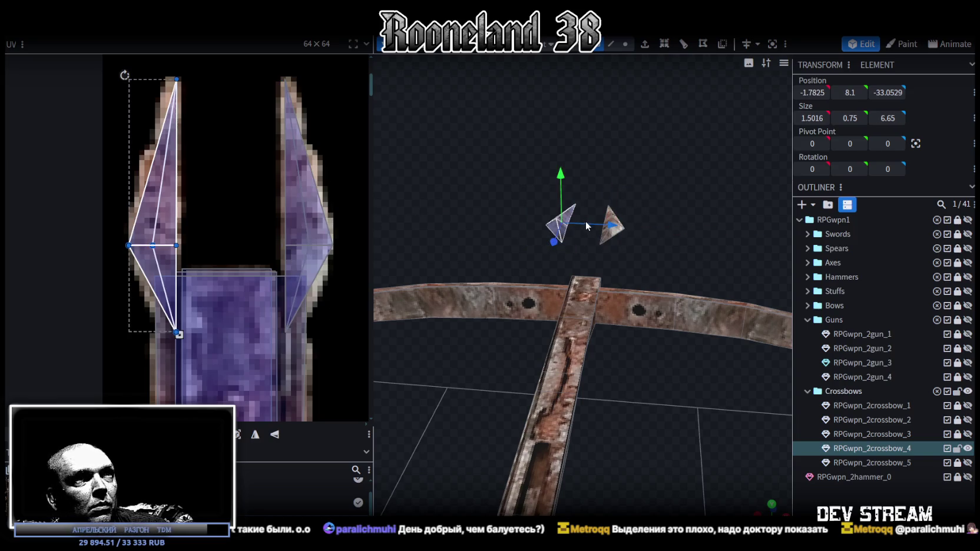
left_click(611, 227, "shift")
left_click_drag(589, 192, 591, 225)
mouse_move(699, 229)
left_mouse_down()
mouse_move(620, 294)
mouse_move(616, 328)
mouse_move(666, 258)
mouse_move(701, 241)
mouse_move(569, 342)
mouse_move(656, 325)
left_mouse_up()
- Nudge the prongs slightly forward and move the right prong inward to X 1.5325
scroll(657, 325, "up", 3)
scroll(660, 321, "up", 1)
left_click_drag(529, 341, 533, 336)
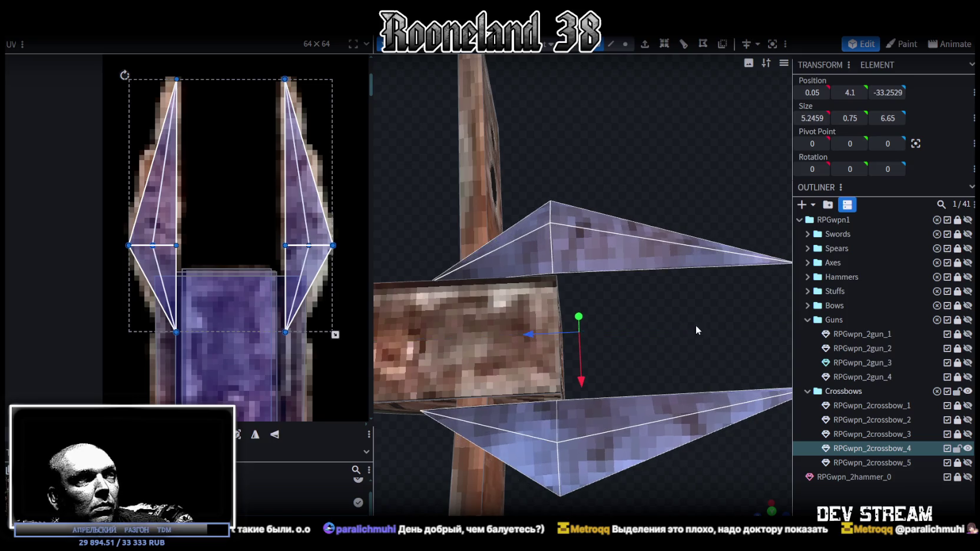
mouse_move(696, 330)
left_mouse_down()
mouse_move(623, 237)
mouse_move(633, 220)
left_mouse_up()
left_click(606, 351)
mouse_move(606, 348)
left_mouse_down()
mouse_move(570, 304)
mouse_move(531, 292)
mouse_move(526, 412)
mouse_move(533, 404)
mouse_move(738, 438)
mouse_move(789, 457)
mouse_move(699, 403)
mouse_move(631, 305)
left_mouse_up()
left_click(630, 305)
left_click(645, 309)
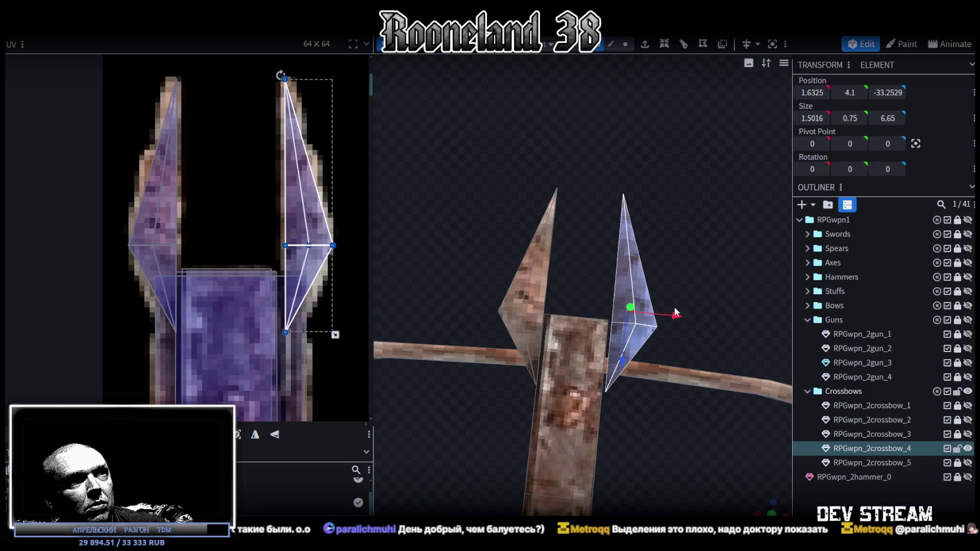
mouse_move(673, 312)
left_mouse_down()
mouse_move(702, 291)
mouse_move(707, 253)
mouse_move(570, 228)
mouse_move(561, 207)
mouse_move(564, 396)
mouse_move(593, 370)
mouse_move(636, 151)
left_mouse_up()
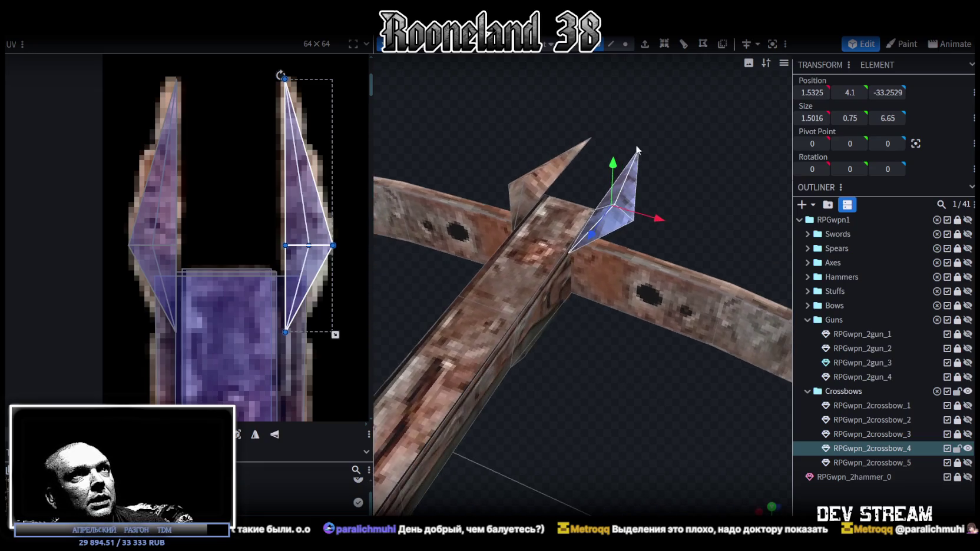
- In edge mode, edit the right prong's inner edge X position to meet the stock side
left_click(613, 44)
mouse_move(599, 385)
left_mouse_down()
mouse_move(552, 332)
mouse_move(425, 339)
mouse_move(667, 393)
mouse_move(633, 272)
left_mouse_up()
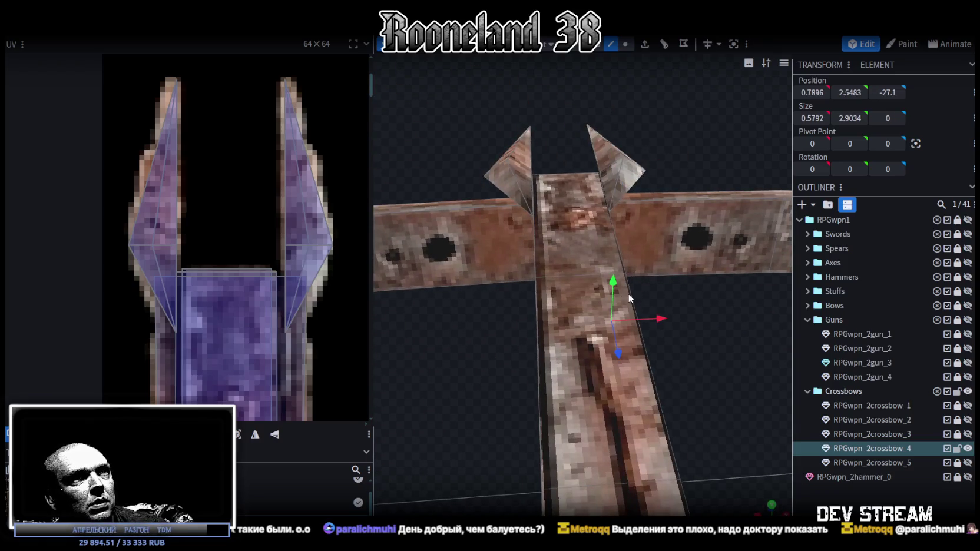
left_click(635, 315)
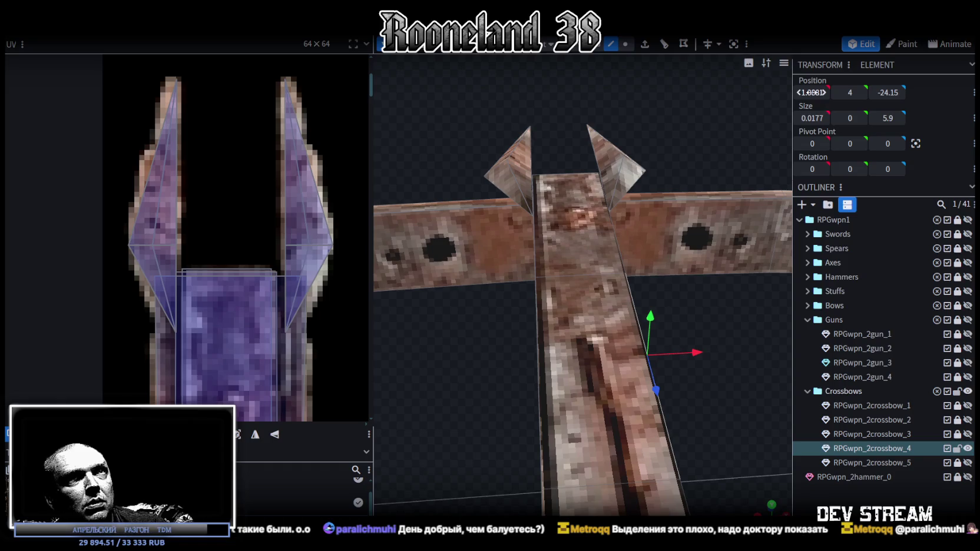
left_click_drag(737, 327, 607, 250)
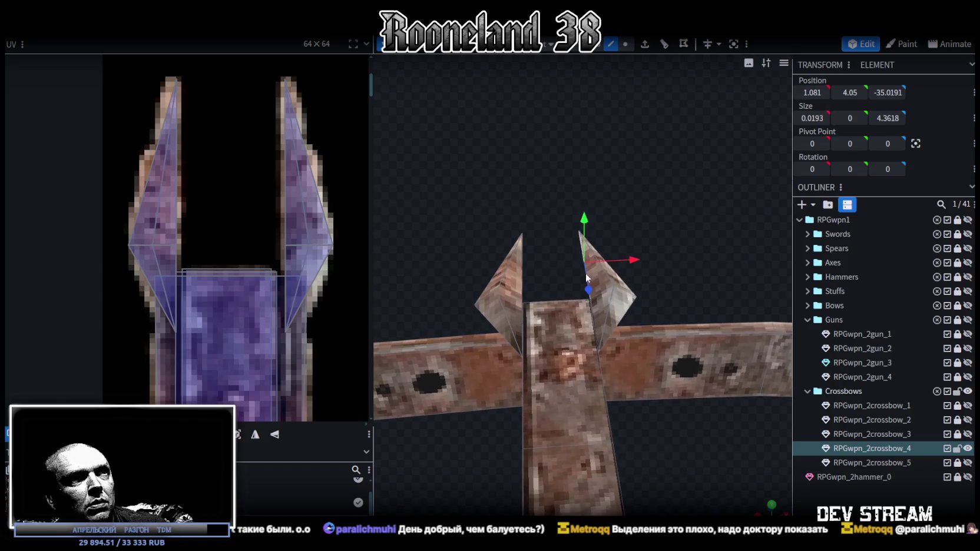
left_click(585, 274)
scroll(585, 277, "up", 3)
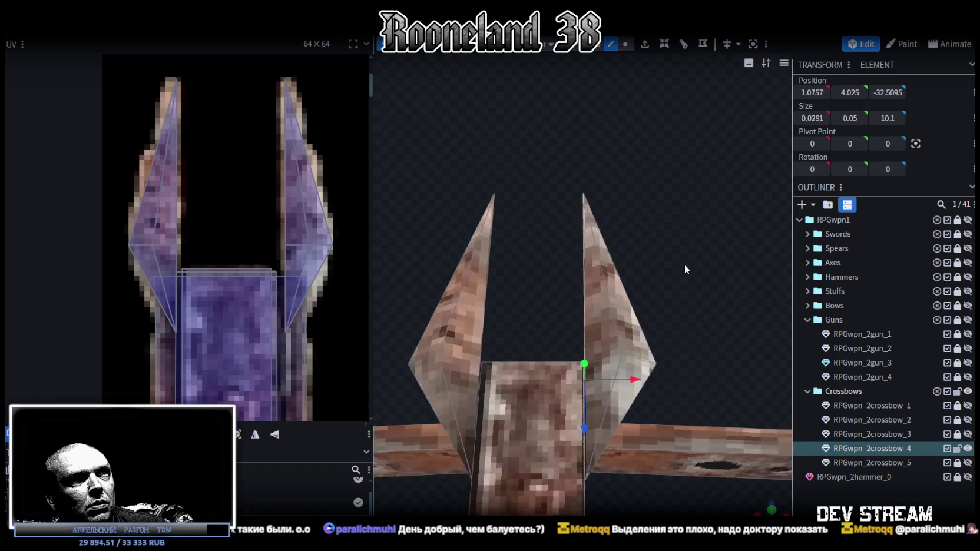
left_click_drag(600, 330, 727, 263)
left_click(613, 301)
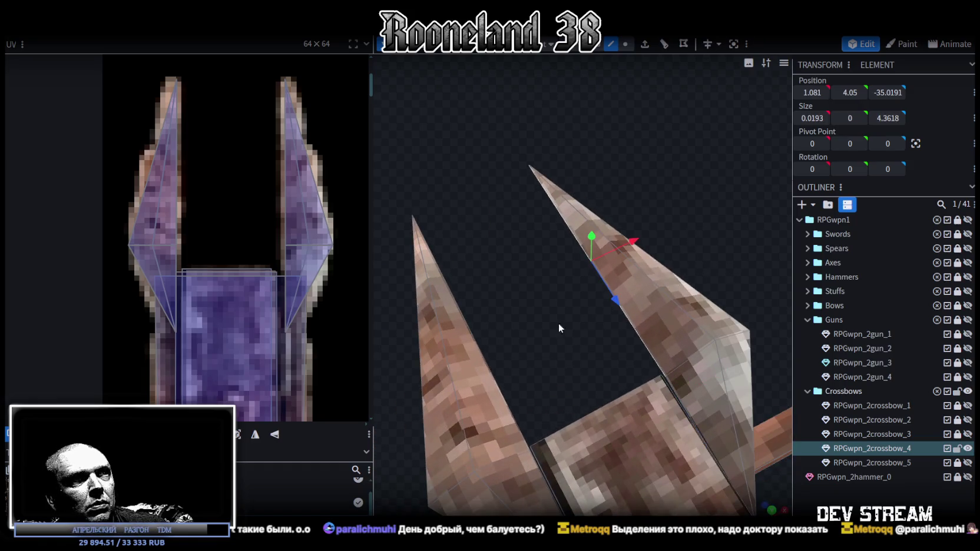
left_click(483, 345, "shift")
left_click(616, 299)
type("1.0881")
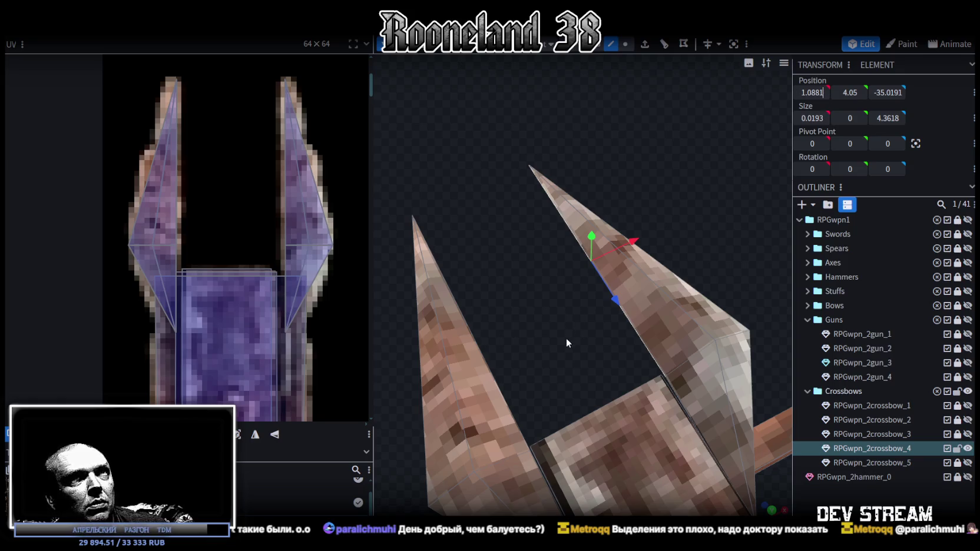
left_click_drag(564, 340, 709, 199)
left_click(709, 194)
key("BackSpace")
type("-")
key("Return")
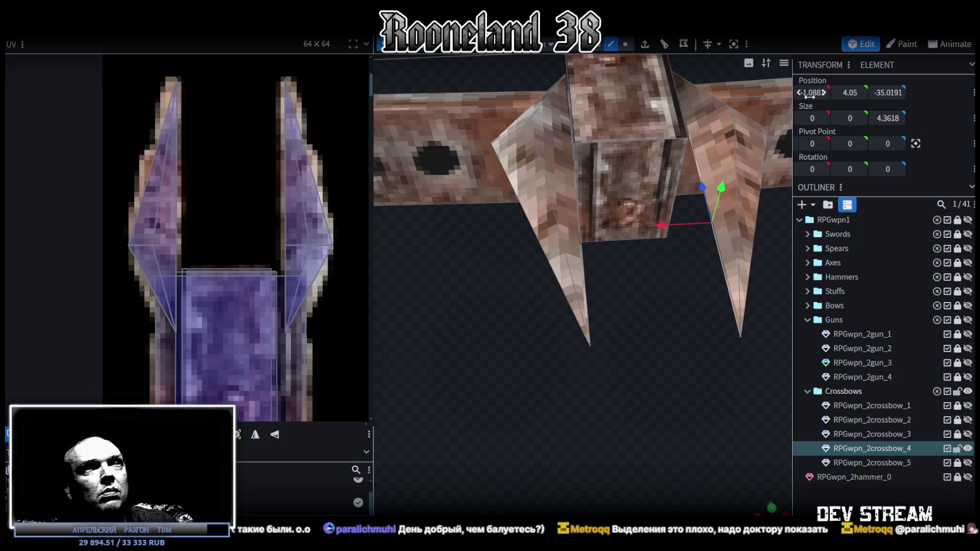
- Lower an edge on the stock's front block to height 4
mouse_move(626, 387)
left_mouse_down()
mouse_move(602, 304)
mouse_move(661, 238)
left_mouse_up()
left_click(644, 153)
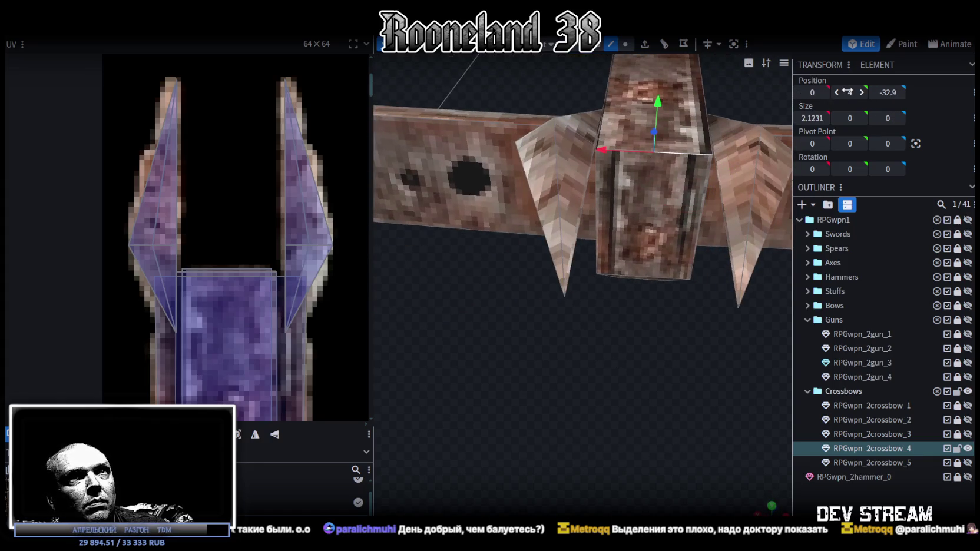
left_click(578, 208)
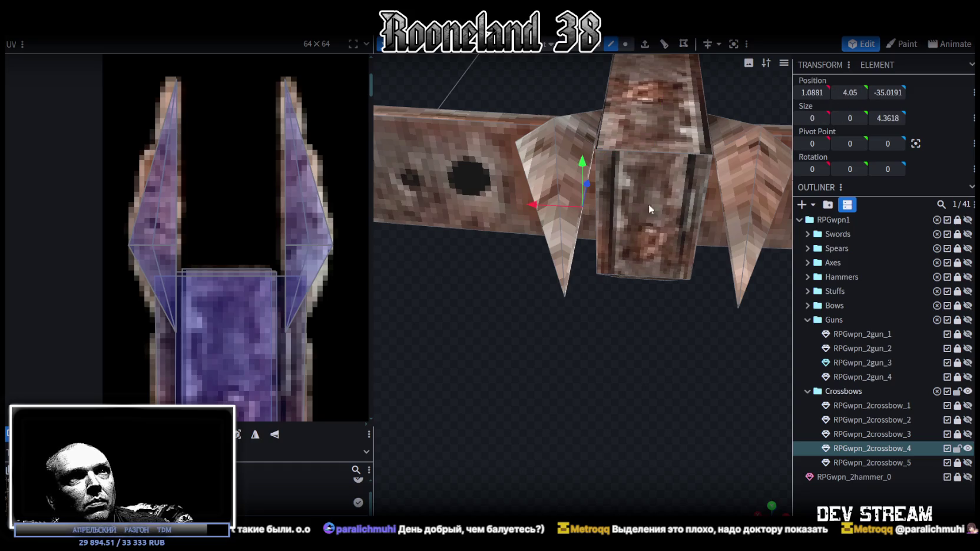
left_click(723, 208)
left_click_drag(848, 92, 843, 93)
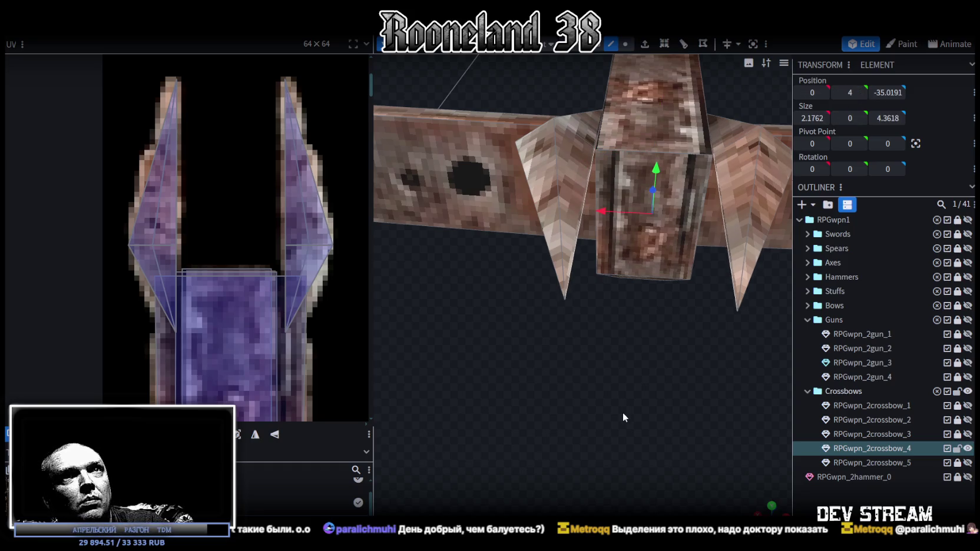
mouse_move(653, 341)
left_mouse_down()
mouse_move(591, 407)
mouse_move(444, 403)
mouse_move(542, 351)
mouse_move(490, 319)
mouse_move(608, 335)
mouse_move(690, 272)
left_mouse_up()
scroll(489, 321, "up", 3)
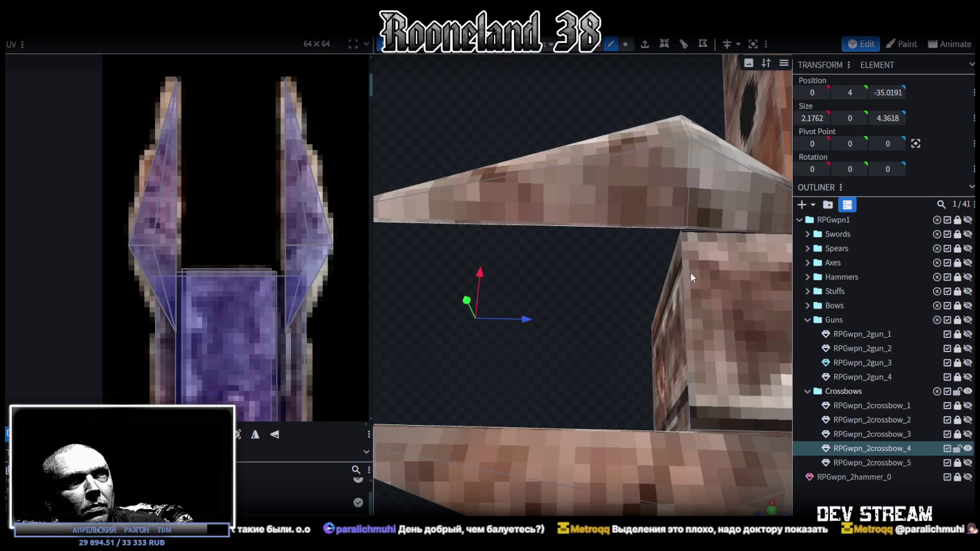
left_click(683, 276)
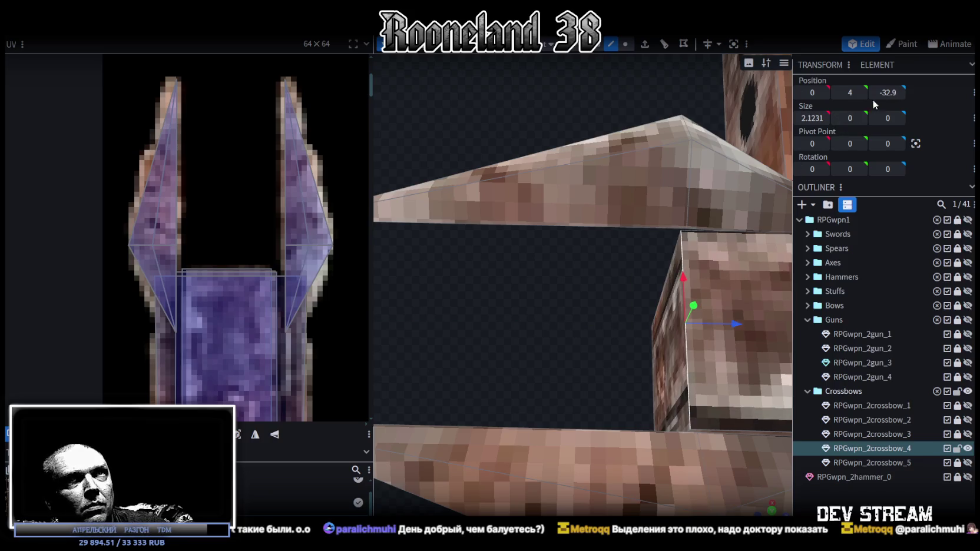
scroll(676, 126, "down", 5)
- Set the right prong's corner vertex to X 1 and merge the overlapping vertices
mouse_move(583, 56)
left_mouse_down()
mouse_move(554, 190)
mouse_move(599, 415)
mouse_move(553, 427)
mouse_move(655, 381)
mouse_move(635, 347)
mouse_move(639, 333)
mouse_move(651, 334)
mouse_move(640, 398)
mouse_move(657, 406)
mouse_move(539, 216)
mouse_move(695, 393)
mouse_move(686, 409)
left_mouse_up()
left_click(571, 225)
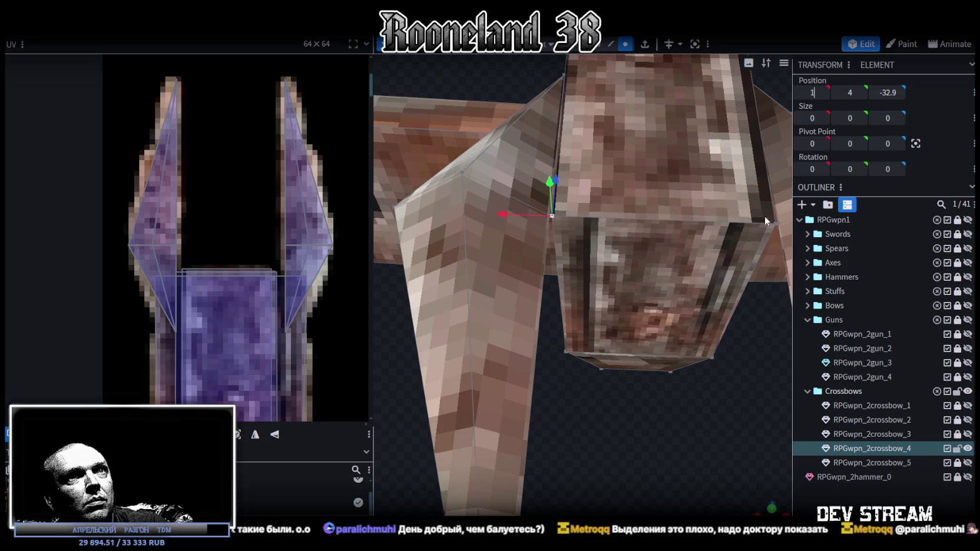
mouse_move(612, 277)
left_mouse_down()
mouse_move(697, 412)
mouse_move(794, 444)
mouse_move(669, 151)
mouse_move(567, 155)
mouse_move(640, 237)
left_mouse_up()
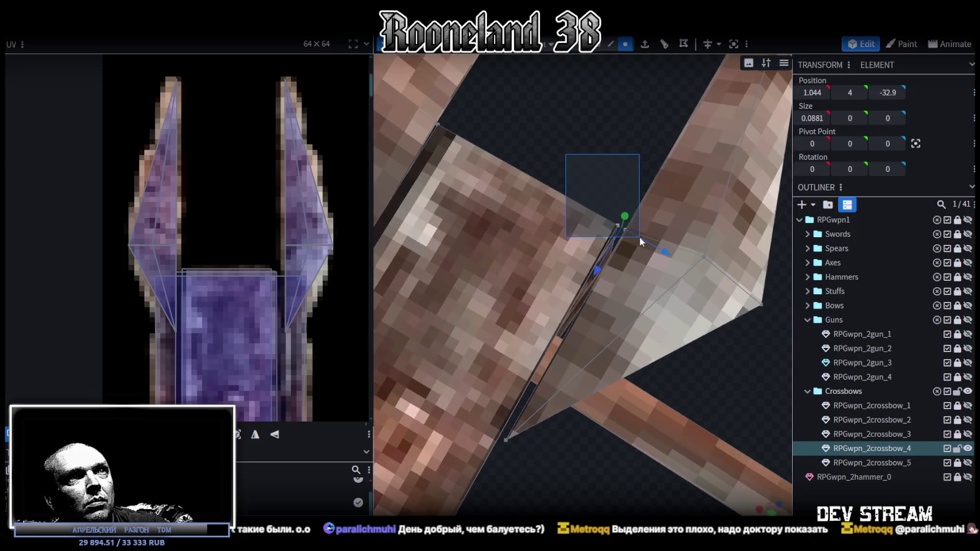
key("Return")
left_click(479, 130)
- Set the left prong's inner corner vertex to X -1 and merge the overlapping vertices
mouse_move(479, 136)
left_mouse_down()
mouse_move(623, 161)
mouse_move(635, 153)
mouse_move(550, 156)
left_mouse_up()
left_click(520, 178)
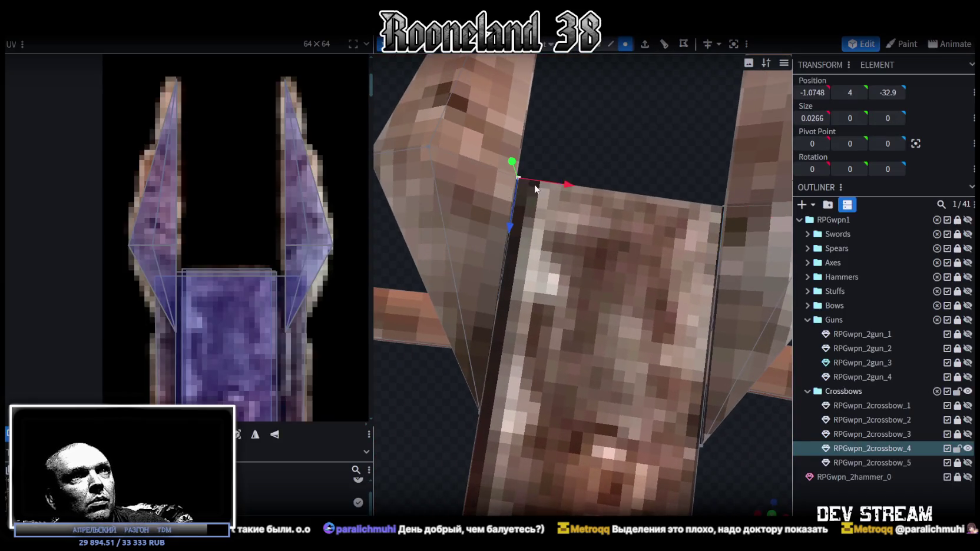
type("-1")
key("Return")
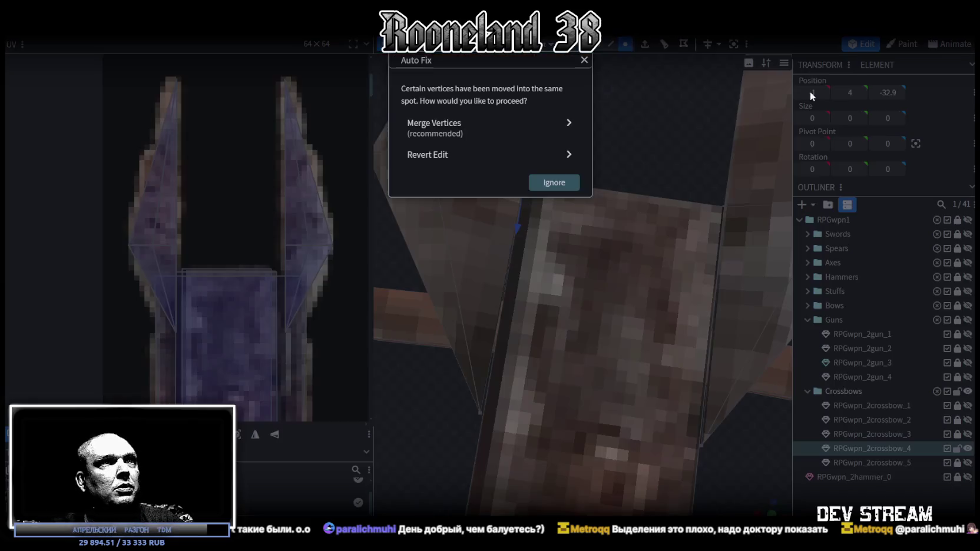
left_click(510, 136)
left_click_drag(511, 141, 681, 326)
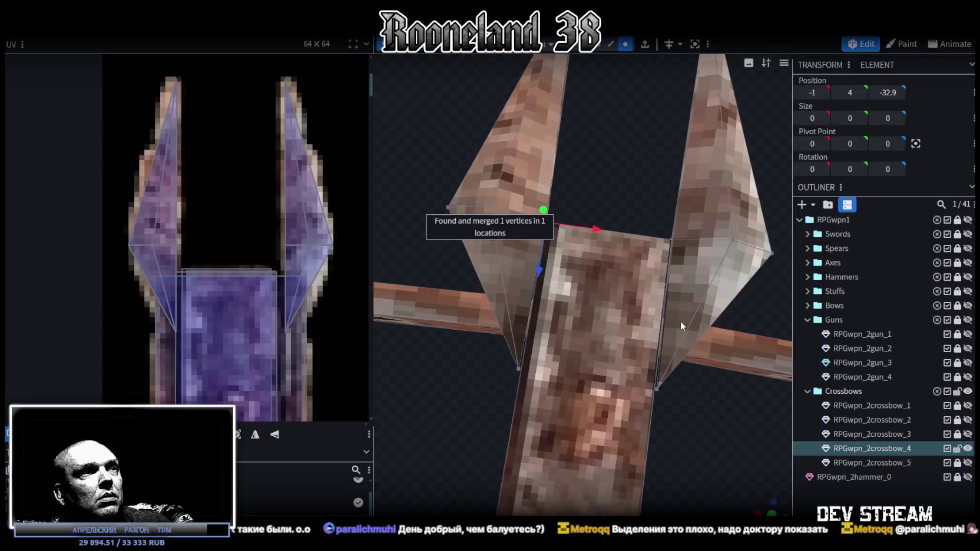
mouse_move(567, 423)
left_mouse_down()
mouse_move(462, 467)
mouse_move(712, 389)
left_mouse_up()
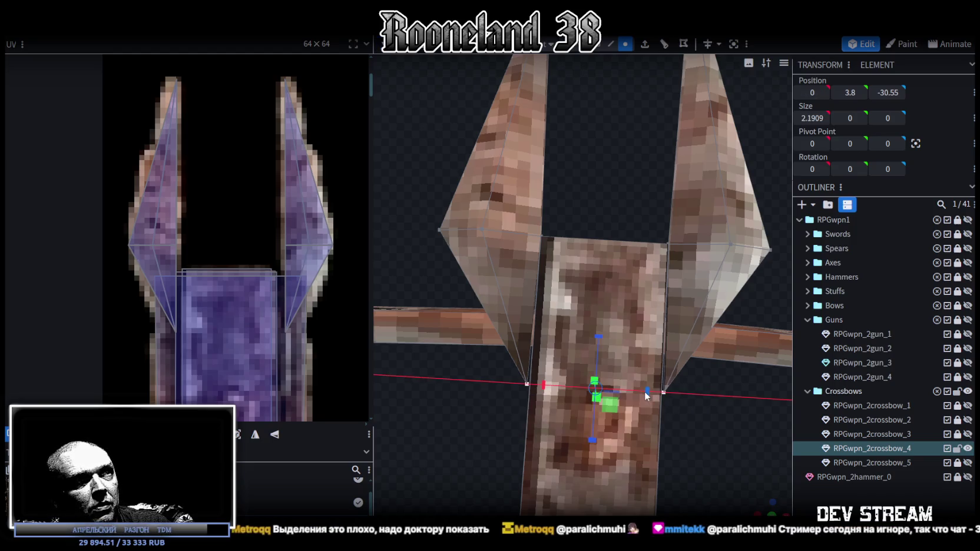
- Move the front piece to Y 3.9, Z -31.25 and save the model as RPGweapon.bbmodel
left_click_drag(643, 398, 562, 421)
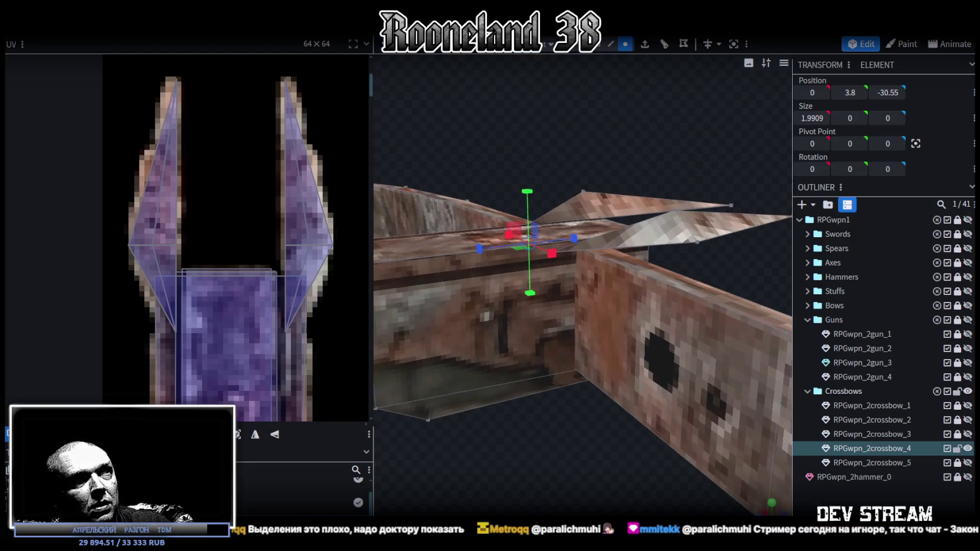
left_click_drag(528, 186, 529, 211)
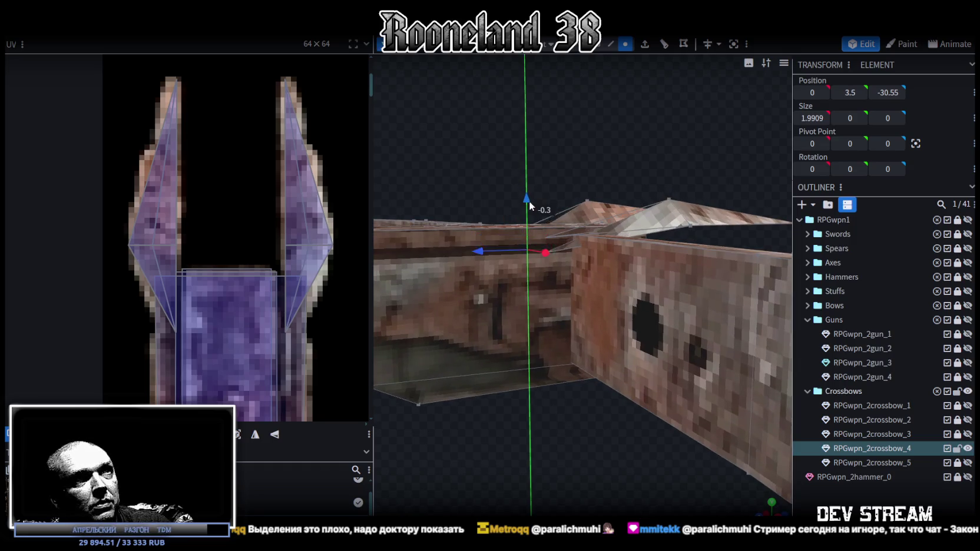
mouse_move(592, 446)
left_mouse_down()
mouse_move(555, 486)
mouse_move(527, 294)
left_mouse_up()
mouse_move(471, 278)
left_mouse_down()
mouse_move(496, 272)
mouse_move(652, 391)
mouse_move(643, 344)
left_mouse_up()
left_click_drag(543, 202, 542, 173)
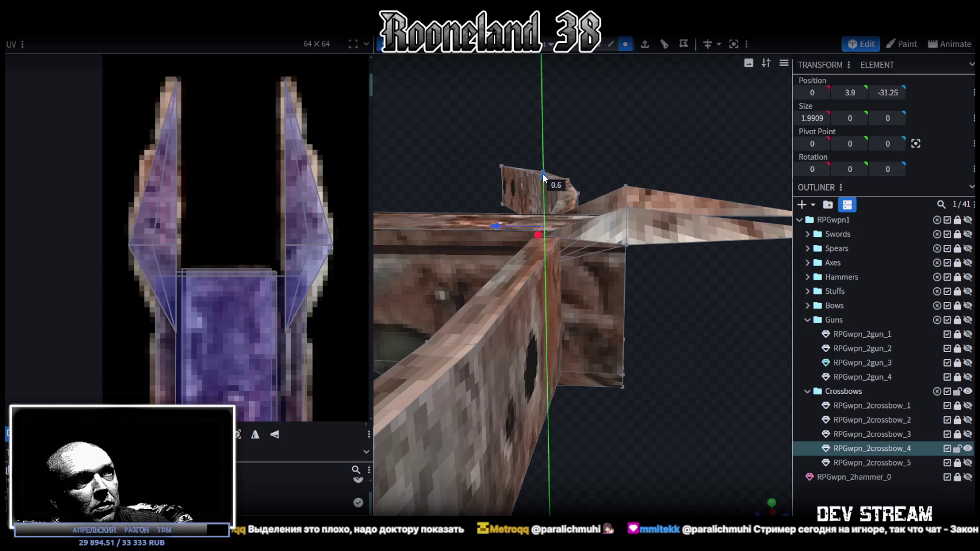
mouse_move(645, 349)
left_mouse_down()
mouse_move(726, 423)
mouse_move(800, 426)
left_mouse_up()
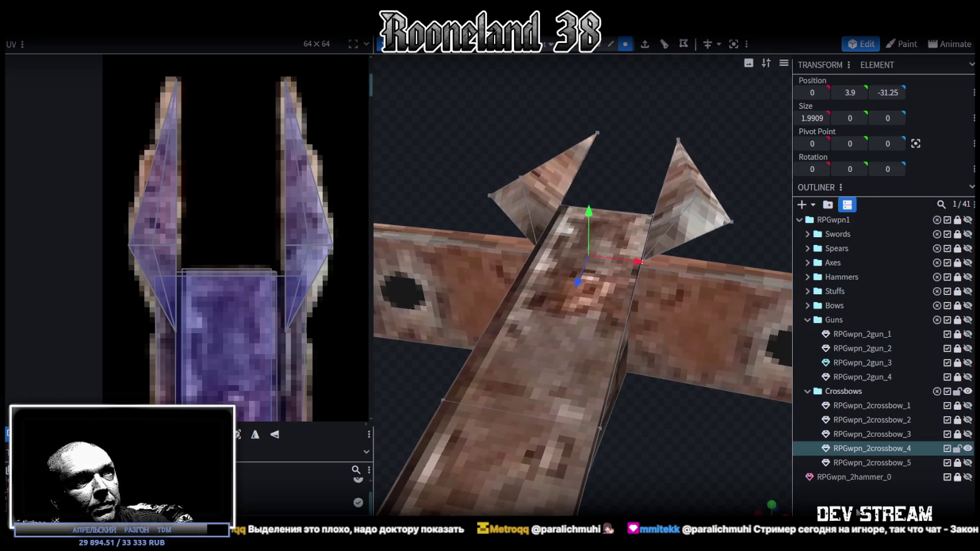
scroll(628, 418, "down", 5)
mouse_move(628, 417)
left_mouse_down()
mouse_move(608, 441)
mouse_move(686, 429)
mouse_move(665, 400)
mouse_move(669, 449)
mouse_move(672, 434)
mouse_move(615, 349)
mouse_move(628, 316)
mouse_move(641, 348)
left_mouse_up()
key("ctrl+s")
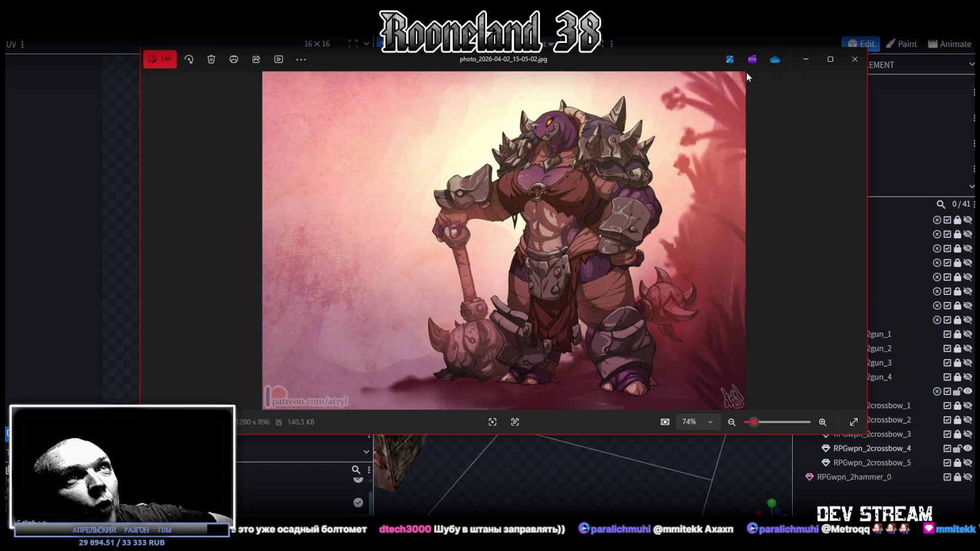
- Maximize the Photos window to view the character artwork full screen
left_click(827, 59)
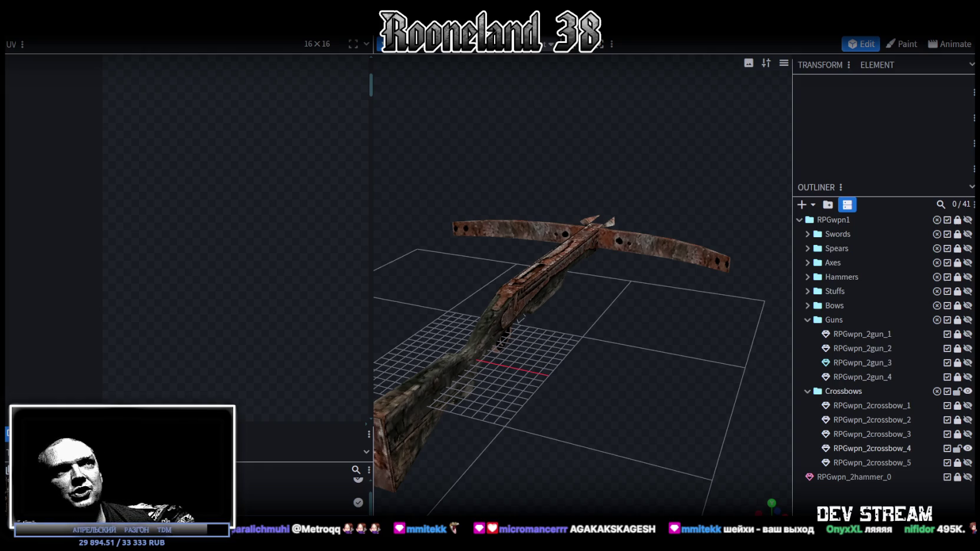
- Select RPGwpn_2crossbow_4 and frame a low-angled front view of it
left_click_drag(754, 442, 592, 364)
scroll(531, 395, "up", 3)
scroll(576, 299, "up", 2)
left_click(576, 299)
mouse_move(587, 288)
left_mouse_down()
mouse_move(618, 417)
mouse_move(570, 427)
mouse_move(610, 336)
left_mouse_up()
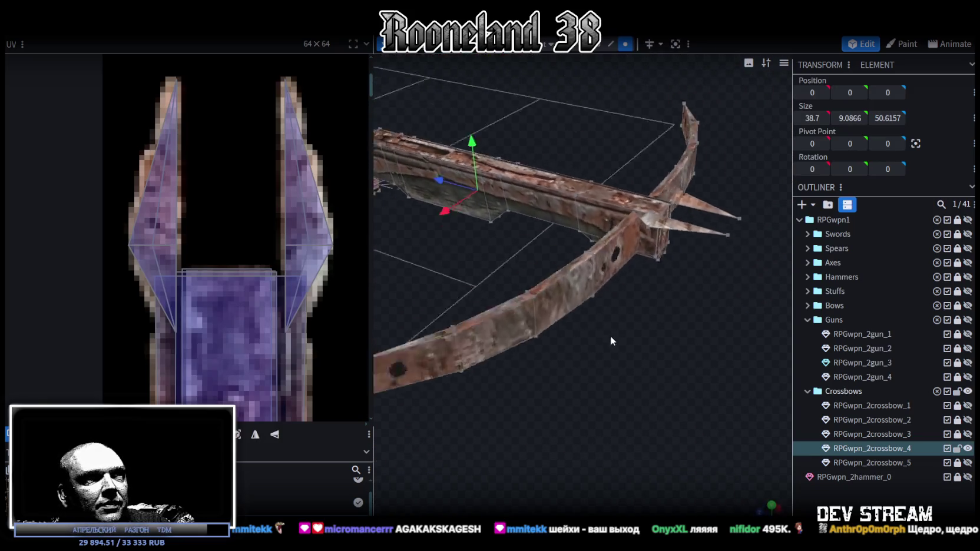
key("KP_1")
mouse_move(575, 409)
left_mouse_down()
mouse_move(555, 344)
mouse_move(536, 366)
mouse_move(516, 333)
mouse_move(487, 369)
mouse_move(491, 320)
left_mouse_up()
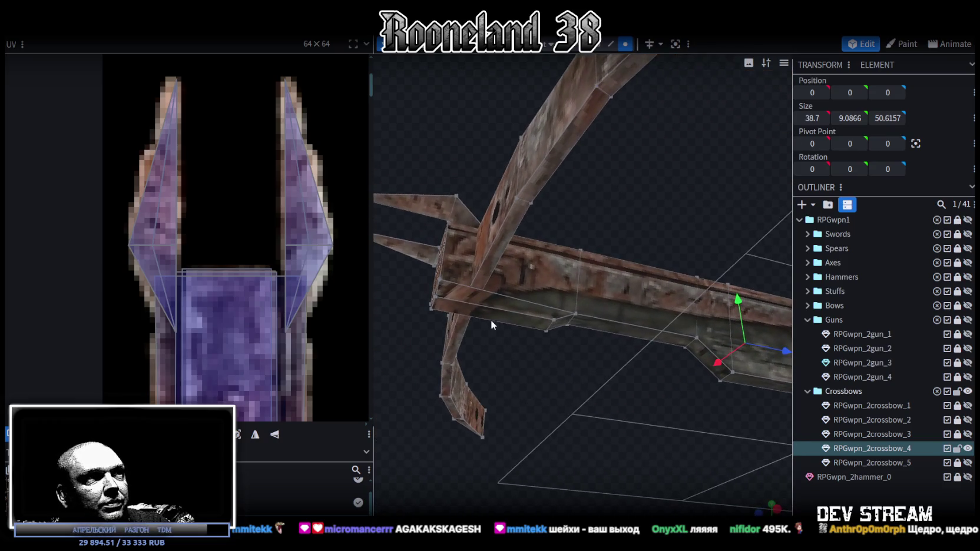
scroll(230, 261, "down", 5)
scroll(242, 250, "up", 2)
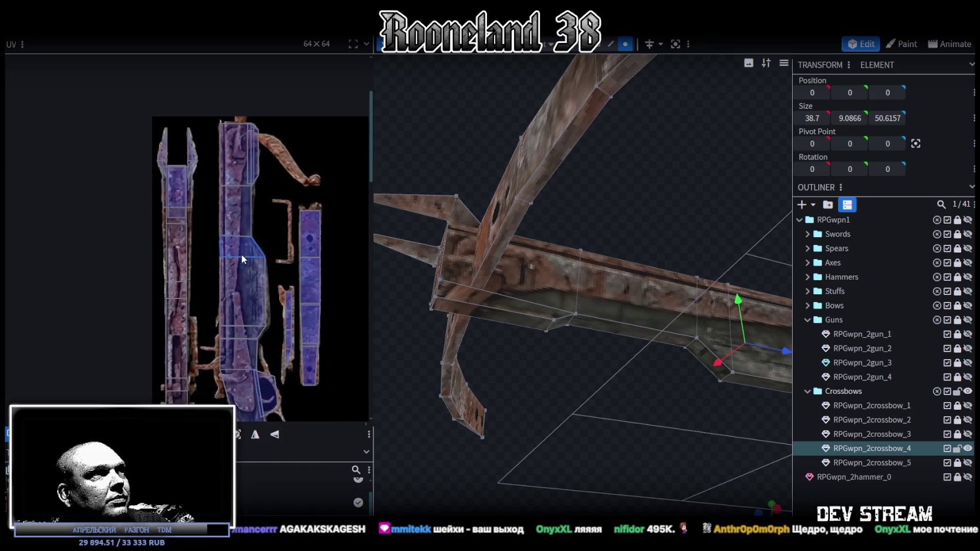
scroll(277, 181, "up", 5)
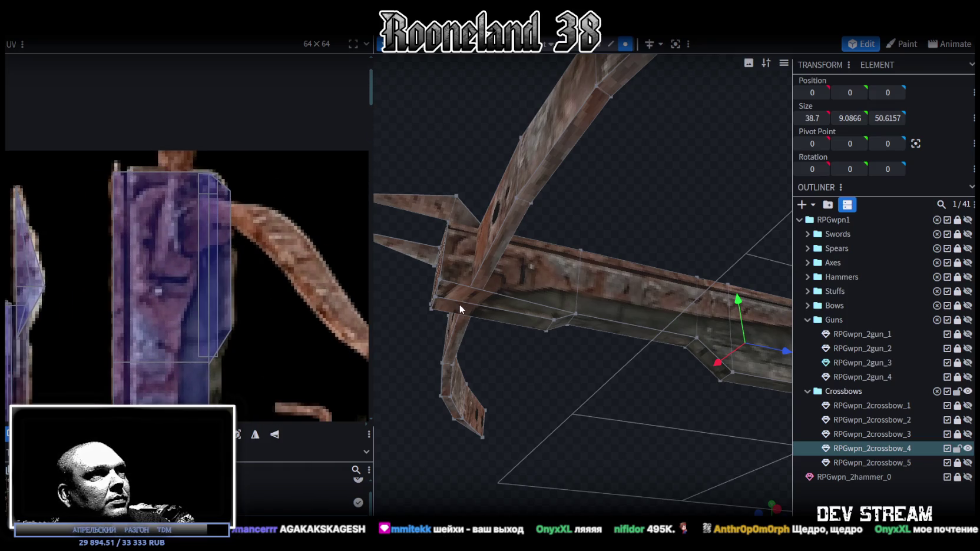
- Push a front edge of the nose block 0.6 forward to Z -32.3
left_click(625, 44)
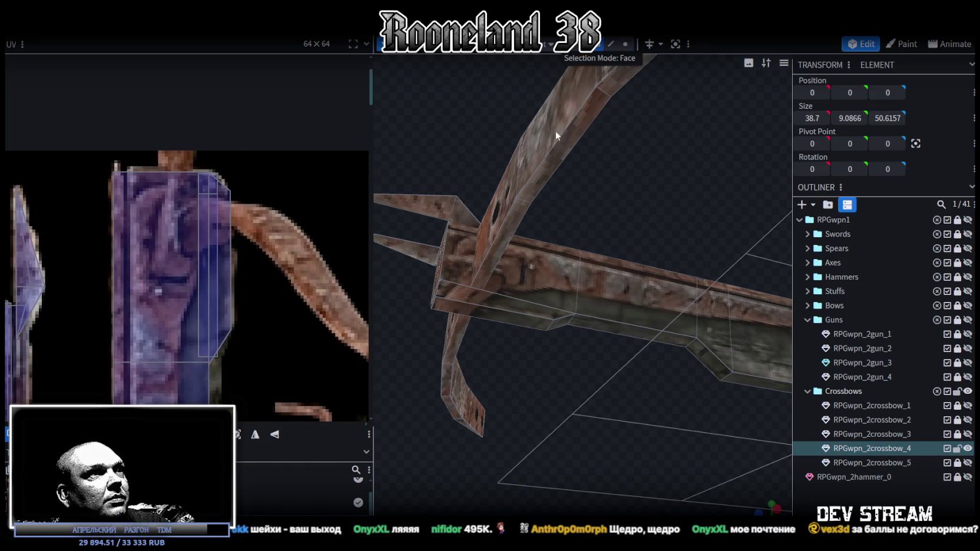
left_click(480, 293)
mouse_move(557, 364)
left_mouse_down()
mouse_move(586, 405)
mouse_move(597, 386)
mouse_move(580, 188)
left_mouse_up()
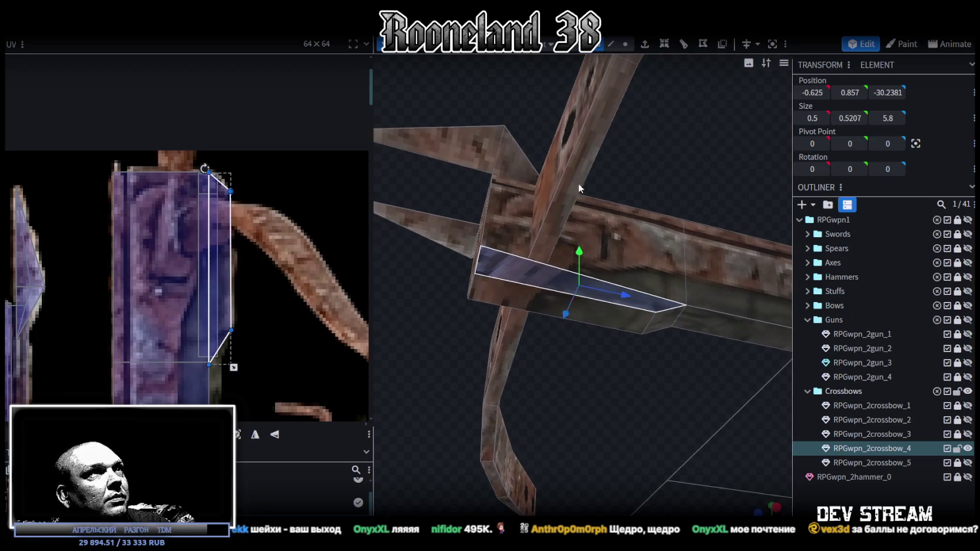
left_click(610, 45)
left_click(472, 284)
mouse_move(503, 295)
left_mouse_down()
mouse_move(536, 302)
mouse_move(670, 446)
mouse_move(561, 469)
mouse_move(593, 446)
mouse_move(628, 374)
mouse_move(732, 457)
left_mouse_up()
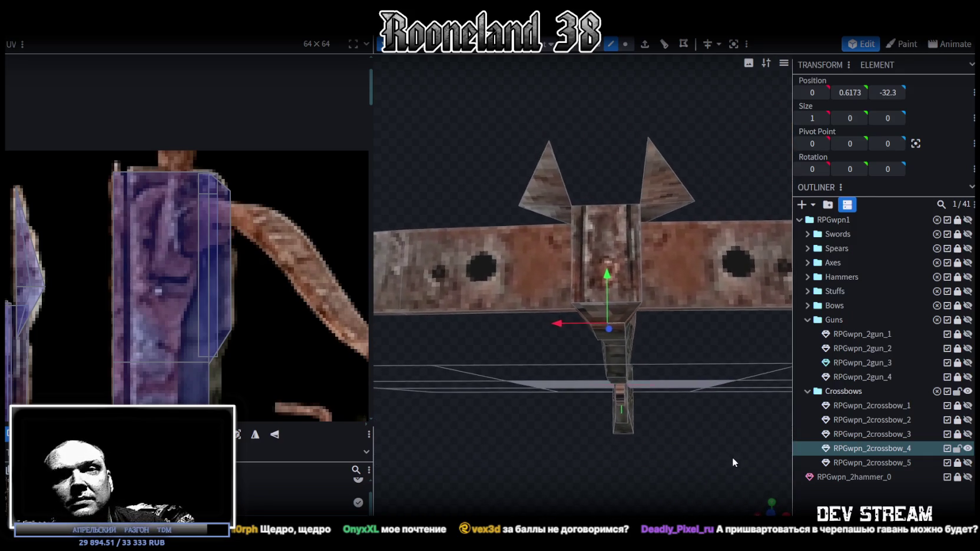
- Extend the small front-centre block of the stock upward
scroll(624, 165, "up", 2)
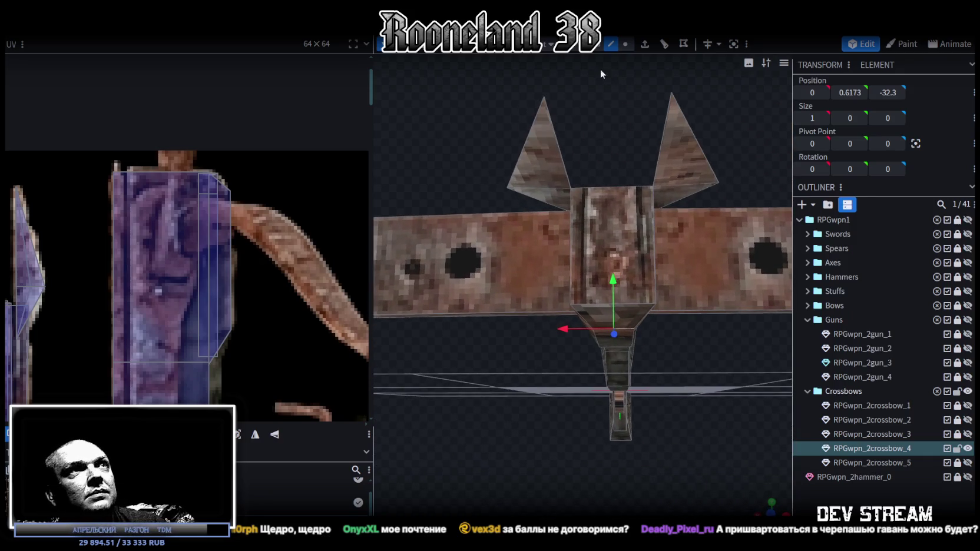
left_click(618, 318)
left_click_drag(659, 421, 652, 370)
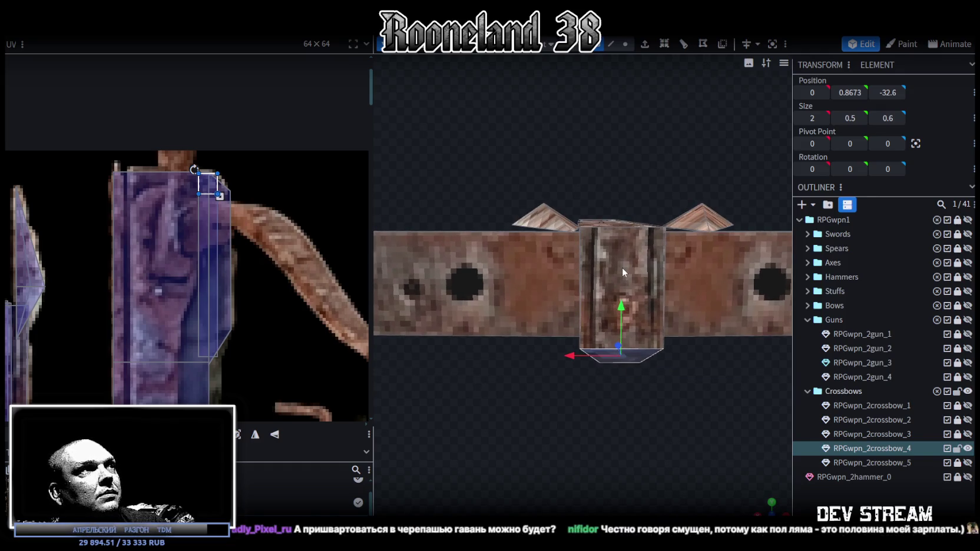
key("ctrl+z")
- Shrink the front face's UV area to fit the rusty stock texture, then deselect
scroll(583, 236, "down", 3)
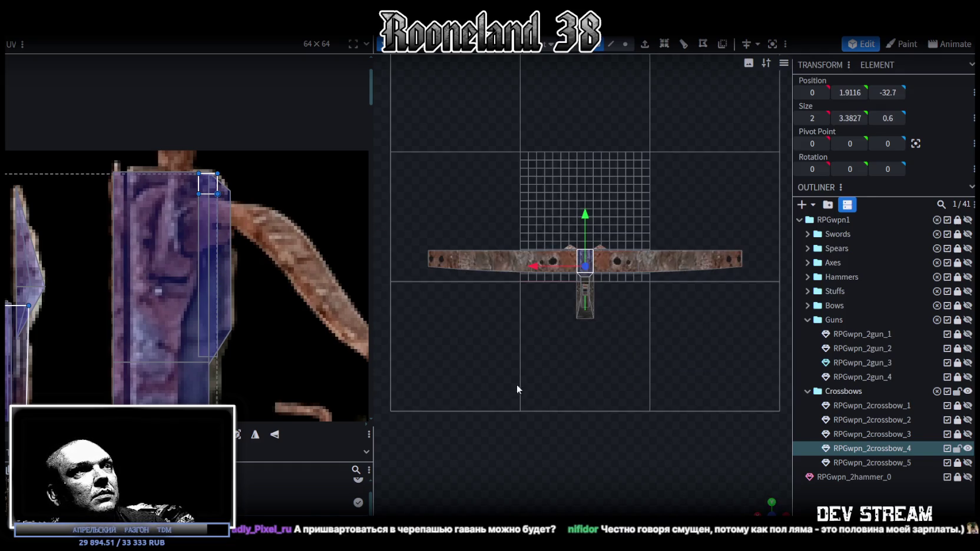
scroll(291, 225, "down", 2)
scroll(291, 225, "down", 2)
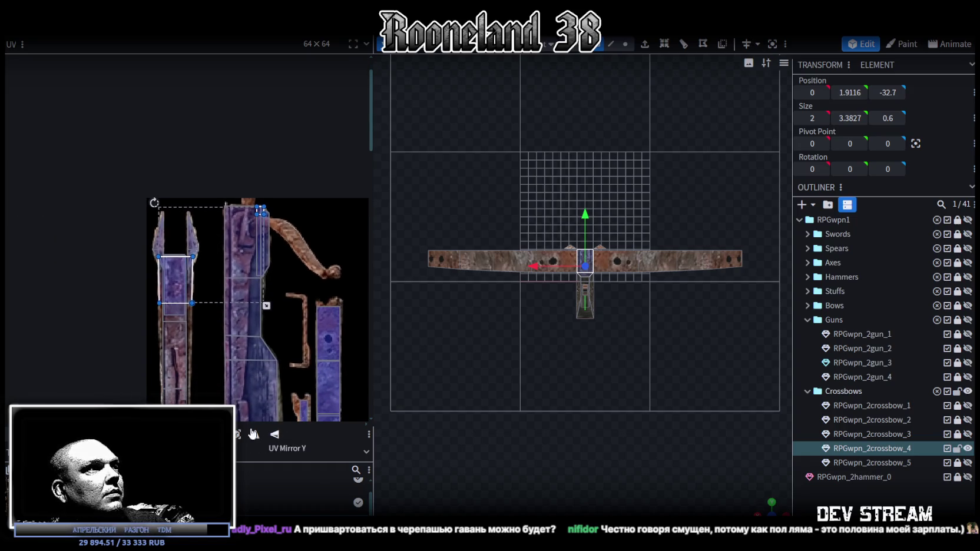
scroll(150, 312, "up", 1)
scroll(152, 316, "up", 2)
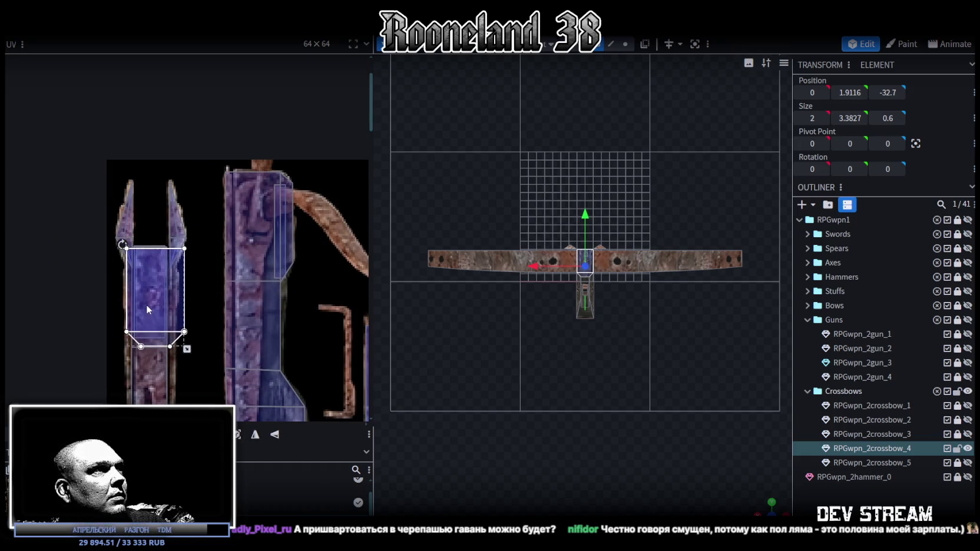
scroll(146, 305, "up", 2)
left_click(141, 270)
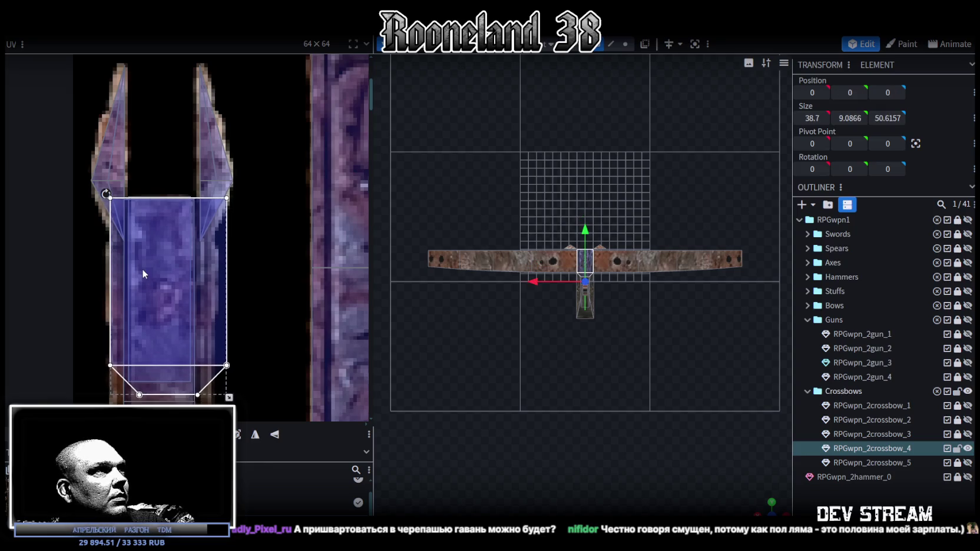
left_click_drag(229, 398, 218, 388)
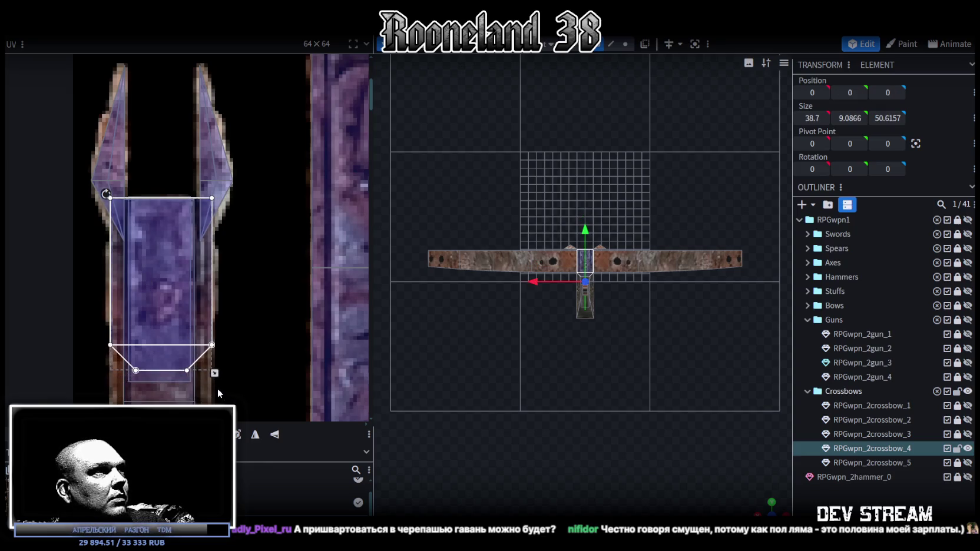
scroll(707, 442, "up", 2)
scroll(736, 471, "up", 2)
left_click(762, 490)
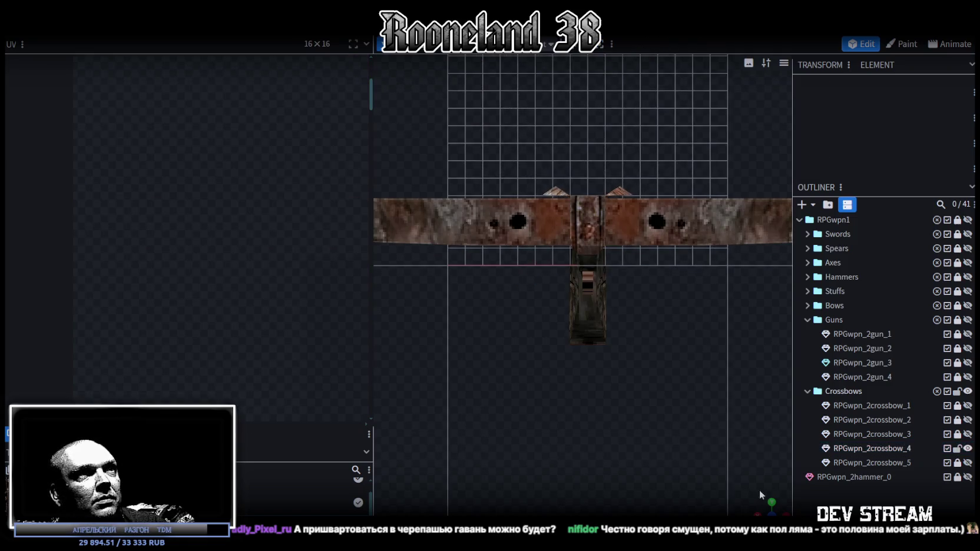
- Save the model and hide the rusty crossbow RPGwpn_2crossbow_4
mouse_move(559, 306)
left_mouse_down()
mouse_move(541, 395)
mouse_move(541, 324)
mouse_move(521, 354)
mouse_move(533, 353)
mouse_move(549, 386)
mouse_move(535, 424)
mouse_move(572, 464)
mouse_move(490, 306)
mouse_move(686, 289)
mouse_move(632, 352)
left_mouse_up()
key("ctrl+s")
scroll(634, 353, "up", 2)
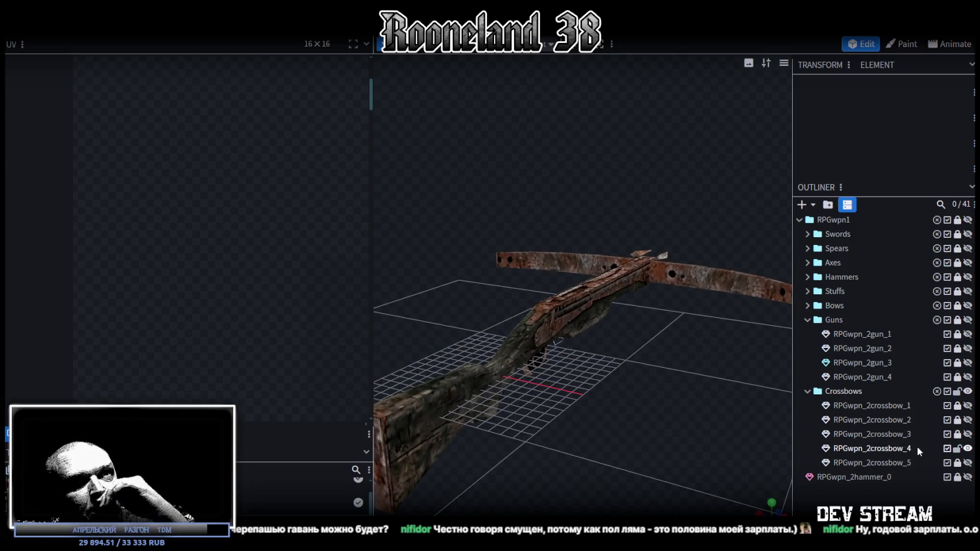
left_click(968, 448)
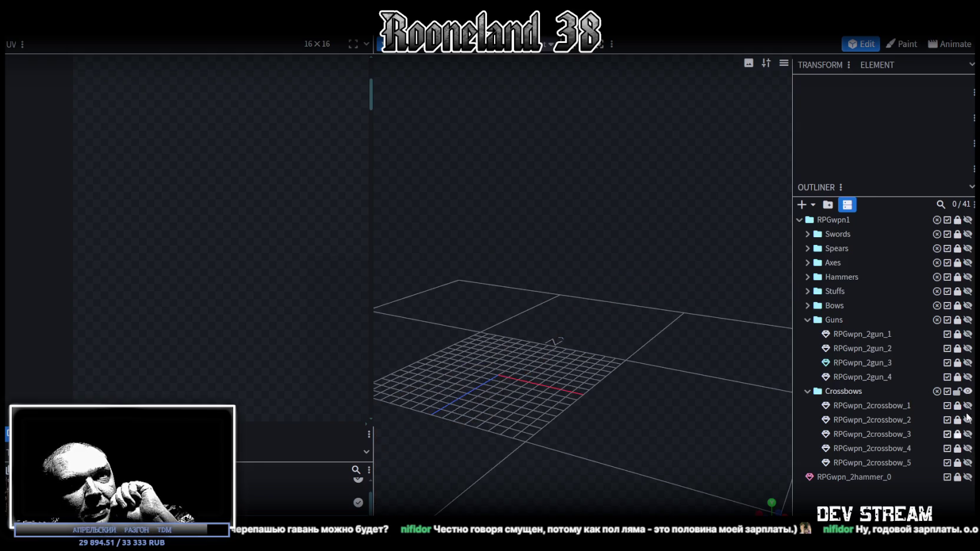
- Show and inspect RPGwpn_2crossbow_1, then swap it for RPGwpn_2crossbow_2
left_click(967, 407)
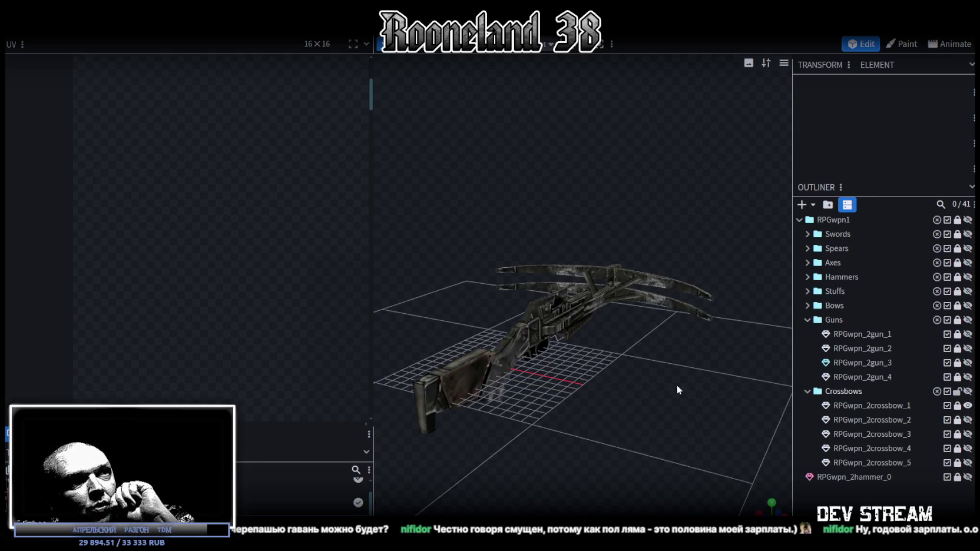
mouse_move(566, 365)
left_mouse_down()
mouse_move(441, 375)
mouse_move(686, 402)
mouse_move(645, 368)
mouse_move(606, 357)
mouse_move(480, 396)
mouse_move(667, 429)
left_mouse_up()
left_click(968, 405)
left_click(968, 420)
mouse_move(560, 353)
left_mouse_down()
mouse_move(497, 354)
mouse_move(666, 342)
mouse_move(383, 307)
mouse_move(413, 337)
mouse_move(575, 341)
mouse_move(635, 354)
mouse_move(635, 346)
mouse_move(591, 356)
mouse_move(644, 325)
mouse_move(711, 340)
left_mouse_up()
- Show and inspect RPGwpn_2crossbow_3, the rusty _4, then _5, one at a time
left_click(967, 420)
left_click(968, 434)
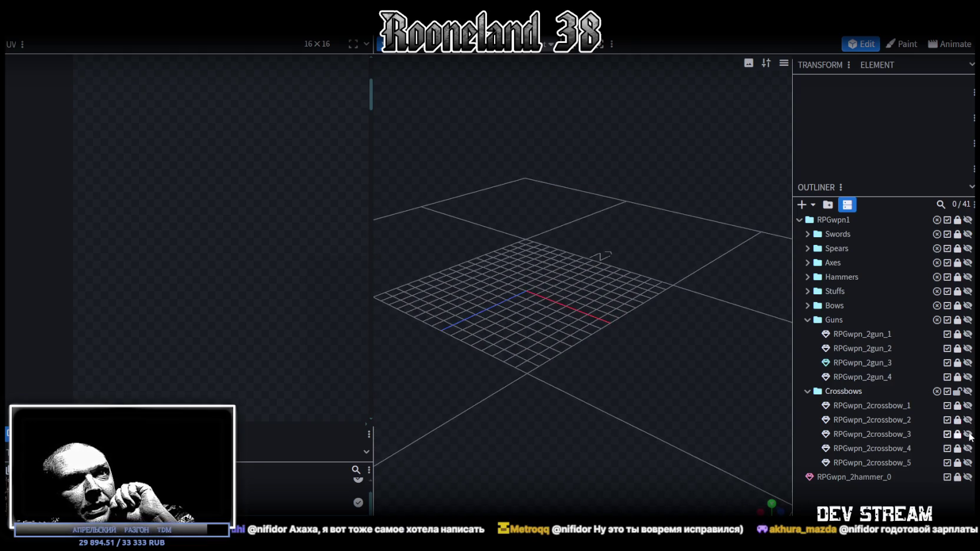
mouse_move(651, 317)
left_mouse_down()
mouse_move(551, 295)
mouse_move(430, 299)
mouse_move(417, 312)
mouse_move(434, 303)
mouse_move(420, 296)
mouse_move(469, 322)
mouse_move(463, 337)
mouse_move(565, 359)
mouse_move(613, 345)
mouse_move(626, 314)
mouse_move(482, 323)
mouse_move(629, 370)
left_mouse_up()
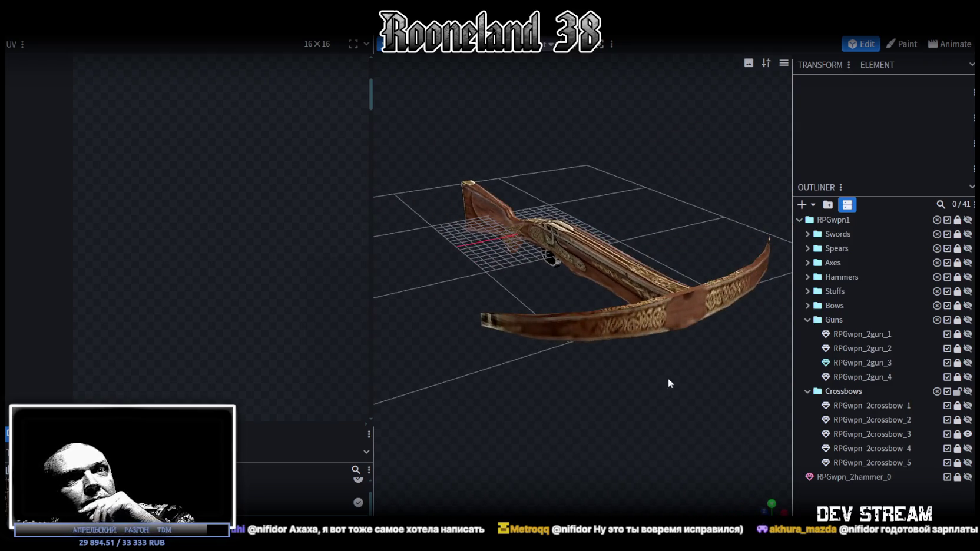
left_click(968, 435)
left_click(968, 448)
mouse_move(643, 401)
left_mouse_down()
mouse_move(572, 377)
mouse_move(530, 392)
mouse_move(564, 327)
mouse_move(618, 329)
mouse_move(514, 277)
mouse_move(449, 320)
mouse_move(318, 319)
mouse_move(298, 304)
mouse_move(556, 356)
mouse_move(767, 344)
mouse_move(835, 369)
left_mouse_up()
left_click(968, 448)
left_click(968, 463)
mouse_move(567, 399)
left_mouse_down()
mouse_move(717, 383)
mouse_move(783, 402)
mouse_move(751, 408)
mouse_move(501, 376)
mouse_move(404, 386)
mouse_move(401, 412)
mouse_move(485, 427)
mouse_move(628, 362)
mouse_move(562, 326)
mouse_move(558, 348)
mouse_move(577, 396)
mouse_move(767, 379)
mouse_move(559, 367)
mouse_move(732, 312)
mouse_move(751, 316)
mouse_move(702, 283)
mouse_move(659, 300)
mouse_move(587, 297)
mouse_move(609, 301)
mouse_move(532, 324)
mouse_move(512, 345)
mouse_move(520, 404)
mouse_move(553, 339)
mouse_move(595, 323)
left_mouse_up()
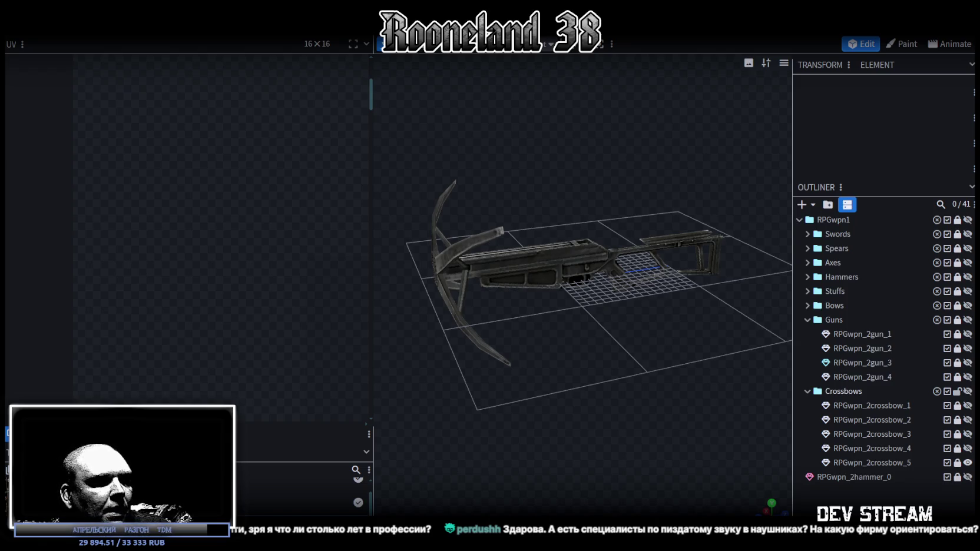
- Switch from Blockbench to the web browser playing the YouTube video
key("alt+Tab")
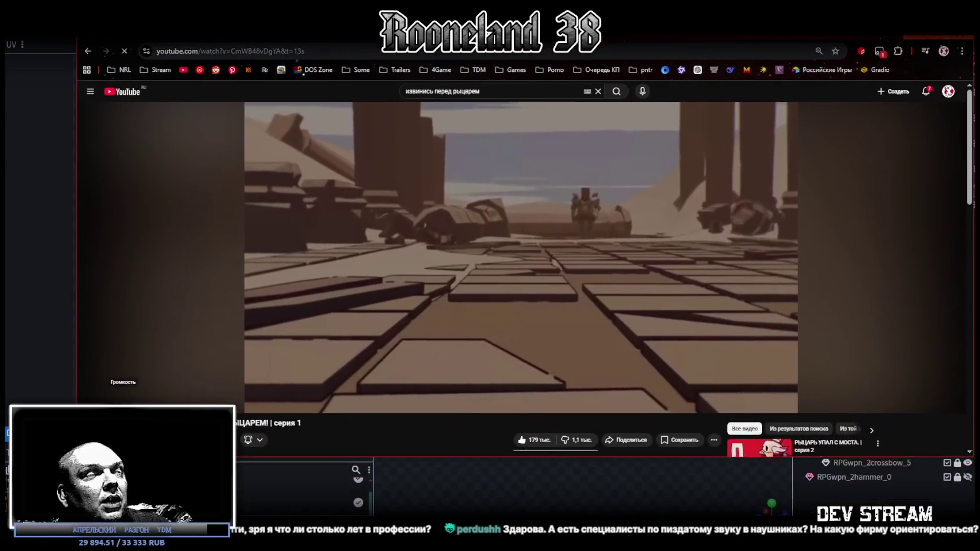
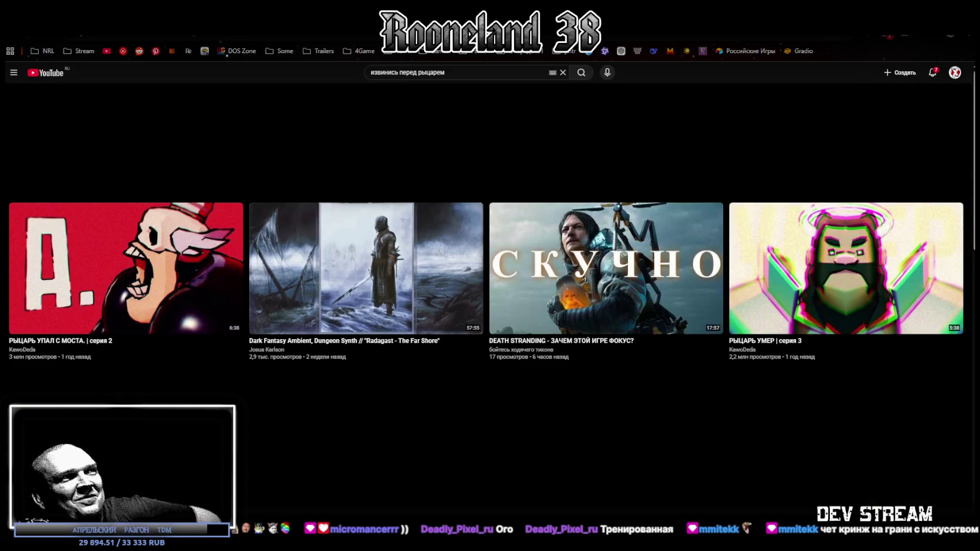
- Switch from YouTube, past Blockbench and the desktop, to the RPG_WW_ZAVOZ weapon spreadsheet
key("alt+Tab")
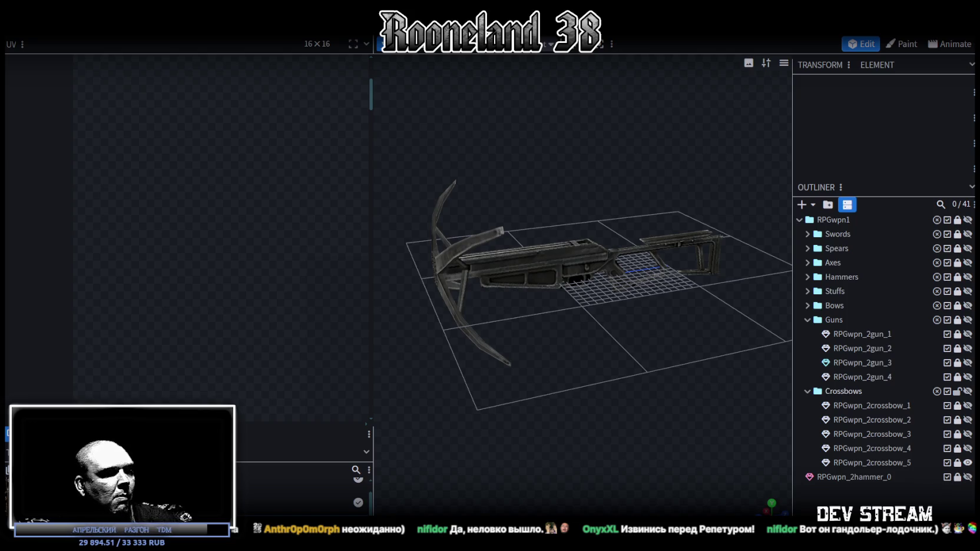
key("super+d")
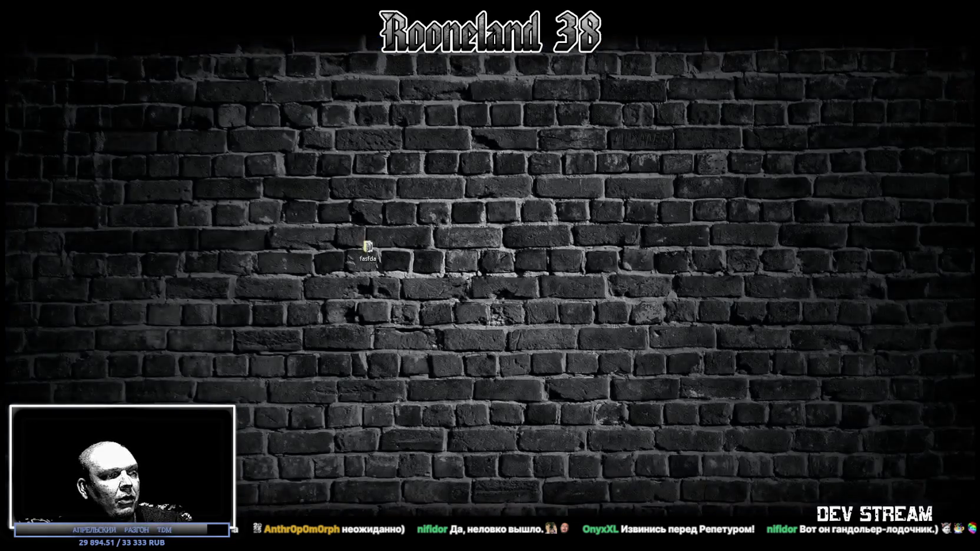
key("super+d")
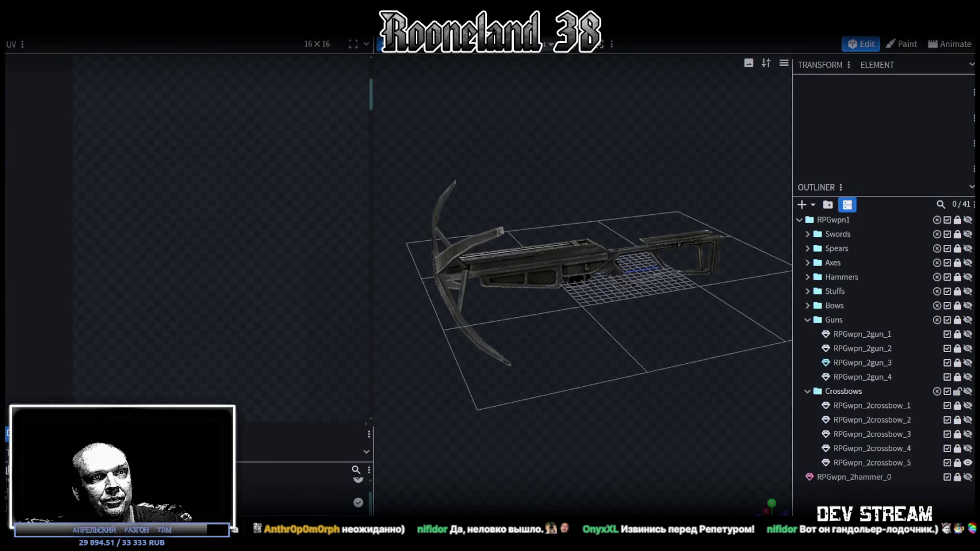
key("alt+Tab")
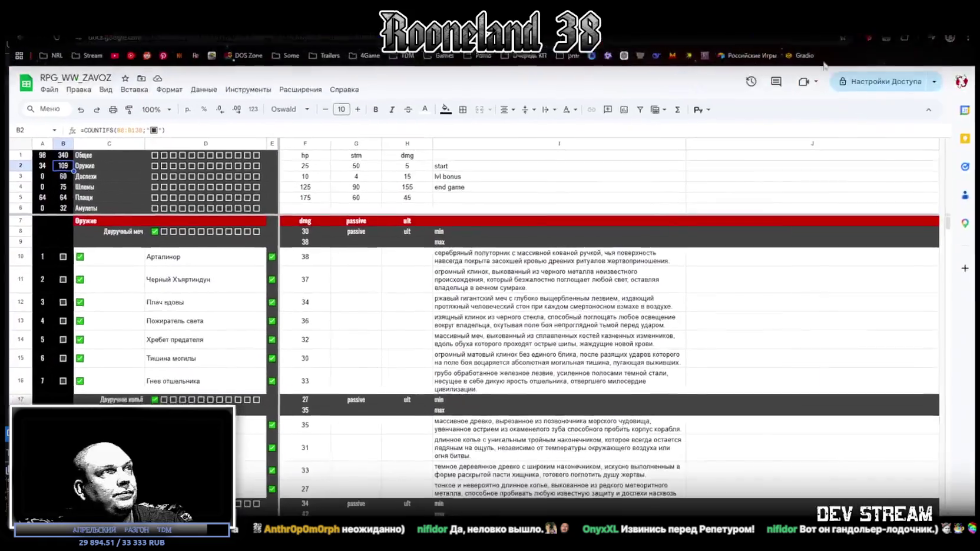
- Copy the checked checkbox from E55 into cells E58:E62
scroll(252, 367, "down", 5)
scroll(252, 367, "down", 5)
scroll(265, 347, "down", 5)
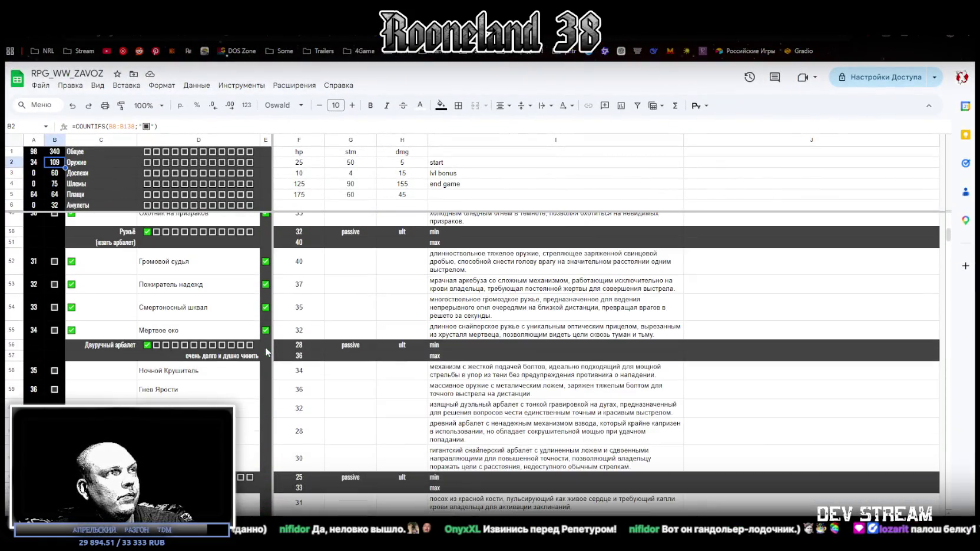
left_click(266, 330)
key("ctrl+c")
left_click_drag(265, 371, 265, 458)
key("ctrl+v")
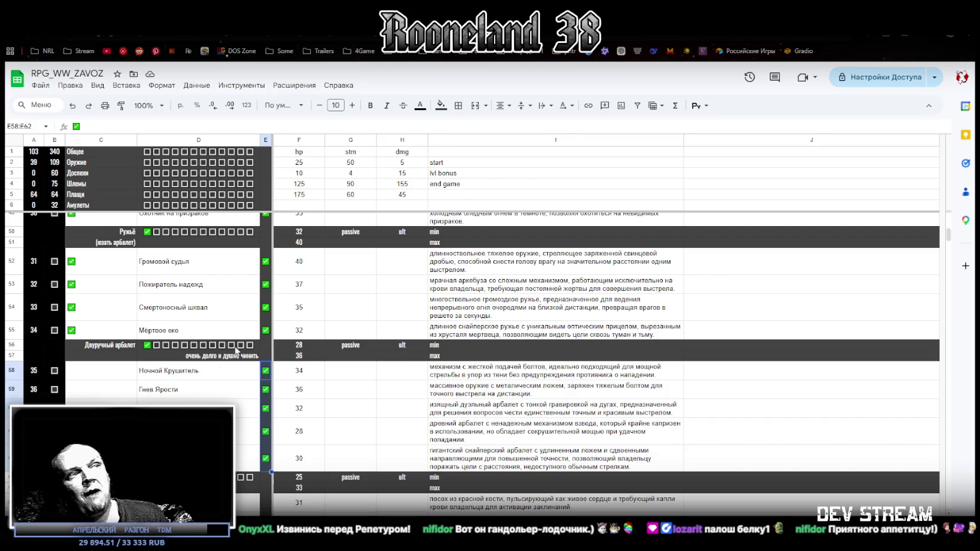
- Paste the C55 checkbox into the crossbow rows of column C and review the counters
left_click(110, 331)
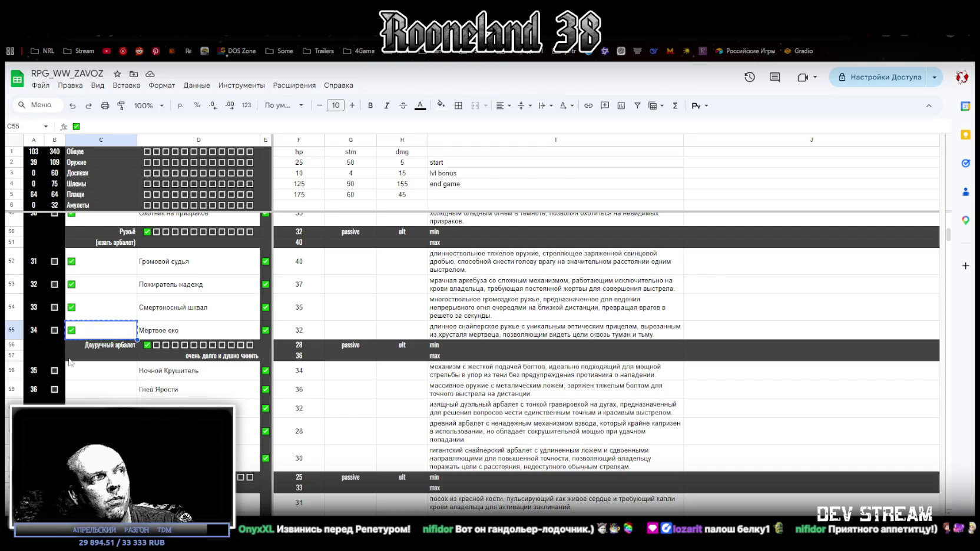
left_click_drag(80, 378, 81, 390)
key("ctrl+v")
left_click(198, 458)
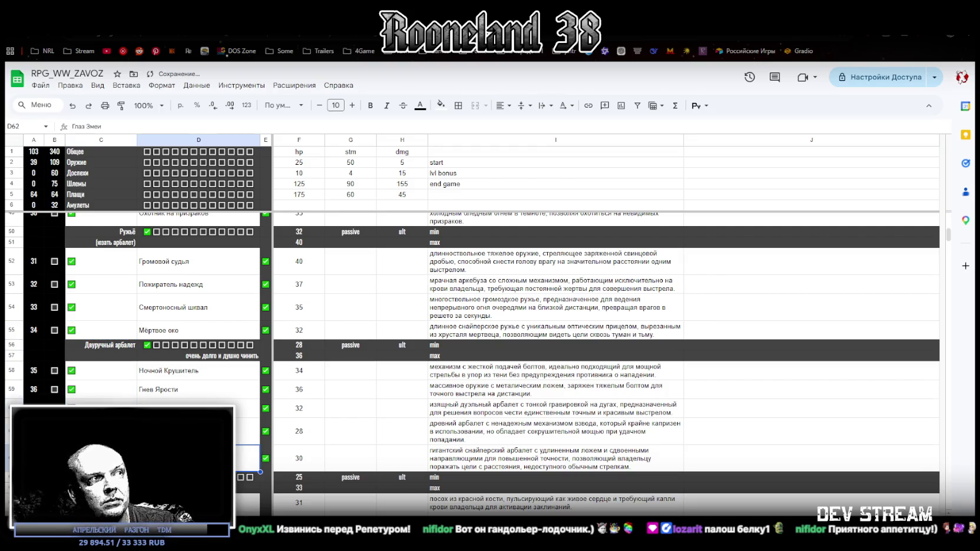
scroll(199, 458, "down", 3)
scroll(471, 354, "down", 2)
scroll(471, 353, "up", 2)
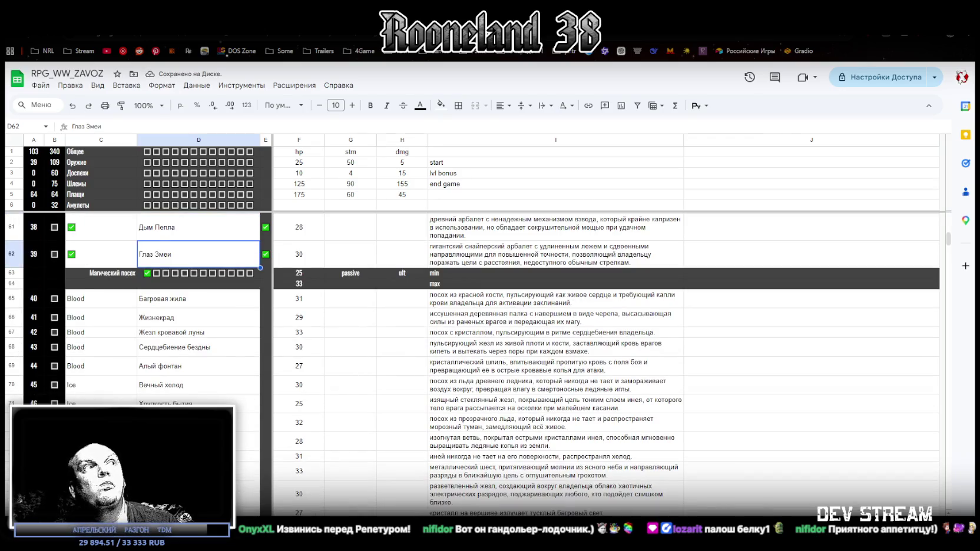
scroll(471, 354, "down", 2)
scroll(471, 353, "up", 1)
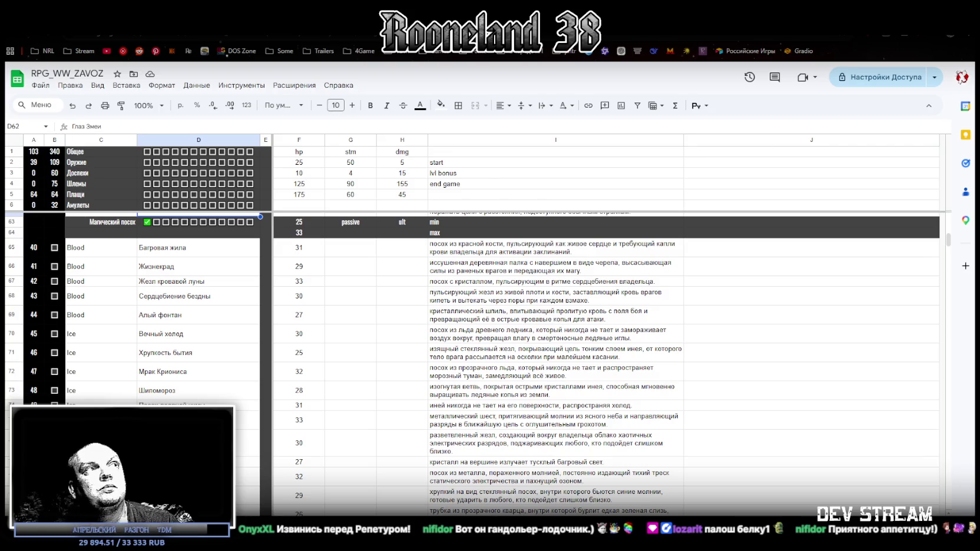
scroll(472, 353, "down", 1)
scroll(471, 354, "up", 1)
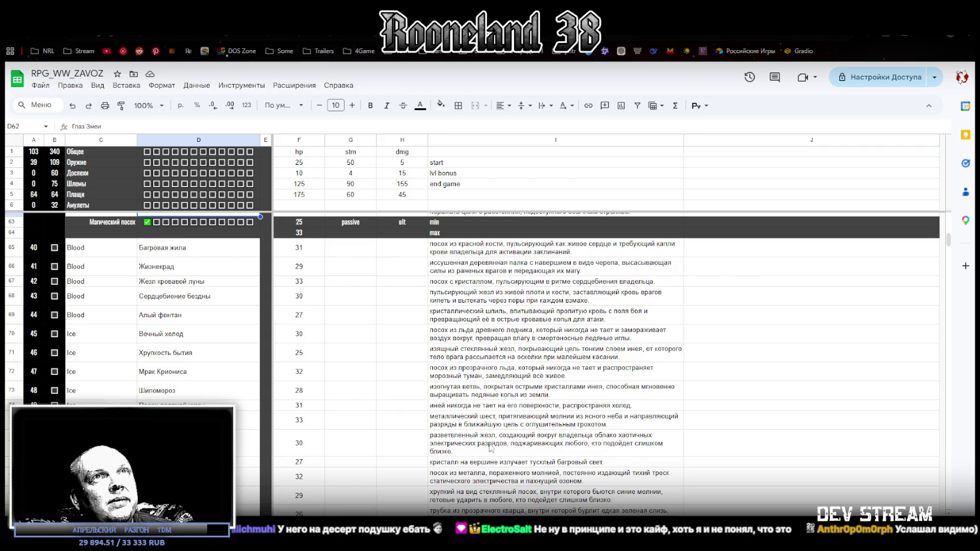
key("alt+Tab")
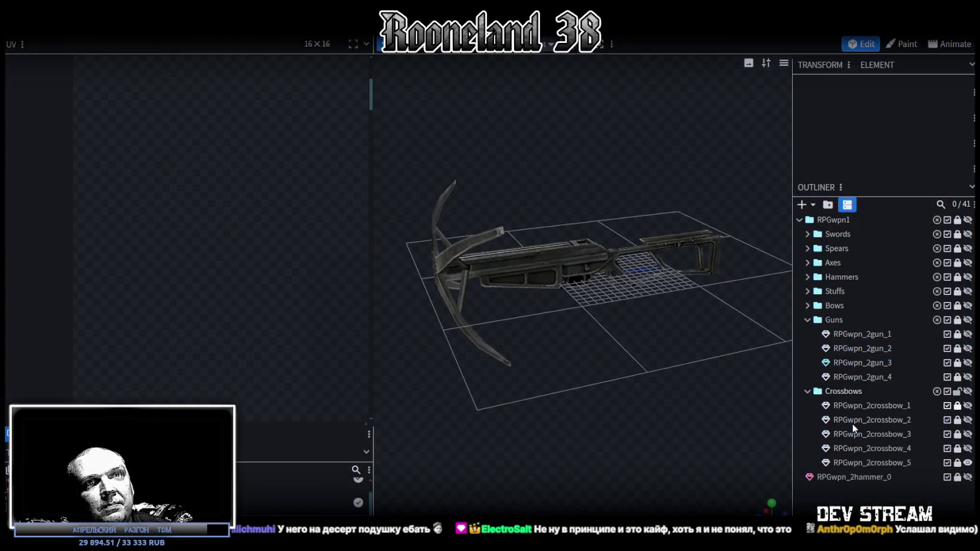
- Uncover the textures list and preview RPGwpn_2crossbow_4 with RPGwpn_2crossbow_5 hidden
left_click_drag(766, 406, 619, 361)
left_click_drag(374, 219, 157, 224)
mouse_move(236, 354)
left_mouse_down()
mouse_move(382, 386)
mouse_move(611, 399)
mouse_move(596, 380)
left_mouse_up()
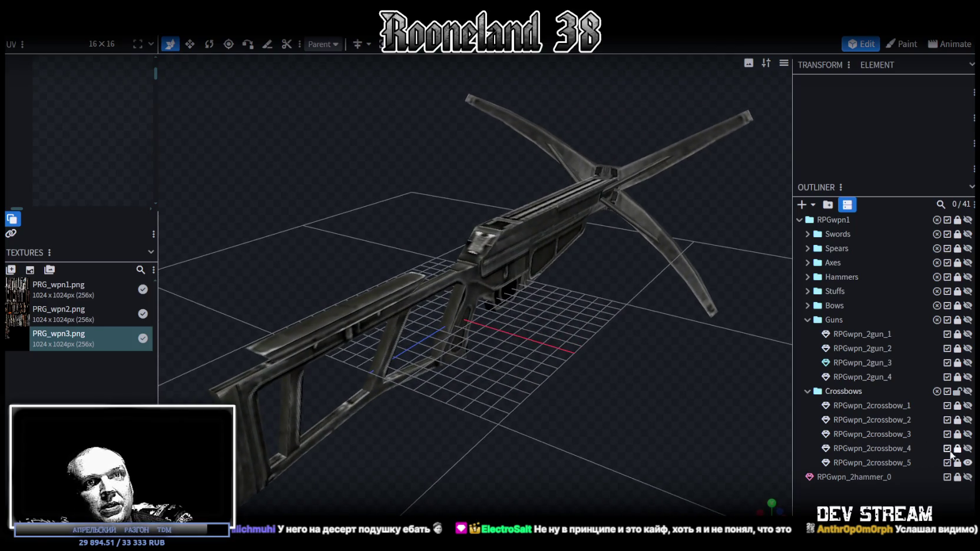
left_click(968, 449)
left_click(968, 463)
left_click_drag(543, 357, 504, 357)
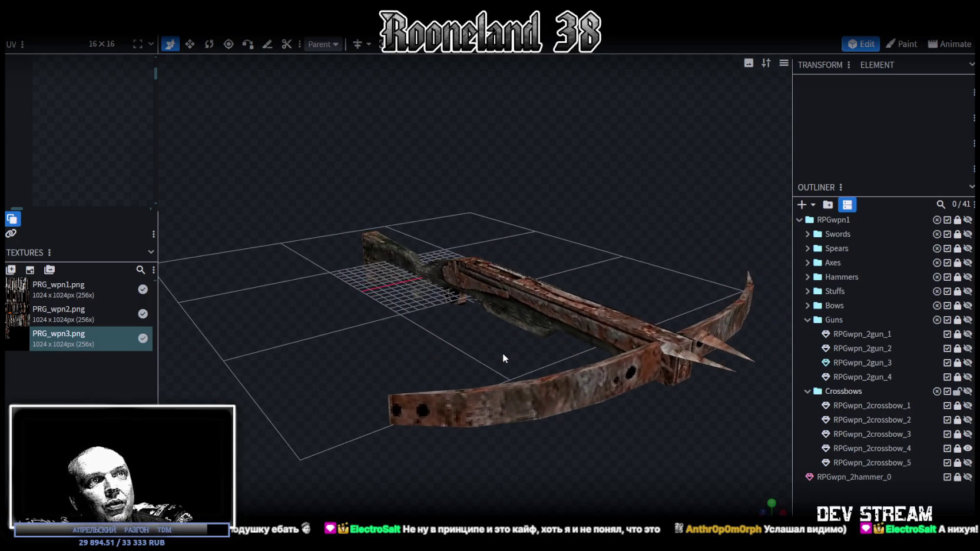
- Preview RPGwpn_2crossbow_3 and _2 in turn, ending with only RPGwpn_2crossbow_1 visible
left_click(968, 449)
left_click(968, 434)
mouse_move(677, 447)
left_mouse_down()
mouse_move(617, 450)
mouse_move(637, 447)
left_mouse_up()
left_click(968, 434)
left_click(968, 420)
mouse_move(455, 343)
left_mouse_down()
mouse_move(430, 328)
mouse_move(495, 318)
left_mouse_up()
left_click(968, 420)
left_click(967, 405)
mouse_move(589, 364)
left_mouse_down()
mouse_move(575, 329)
mouse_move(387, 311)
mouse_move(395, 329)
mouse_move(475, 350)
mouse_move(559, 325)
left_mouse_up()
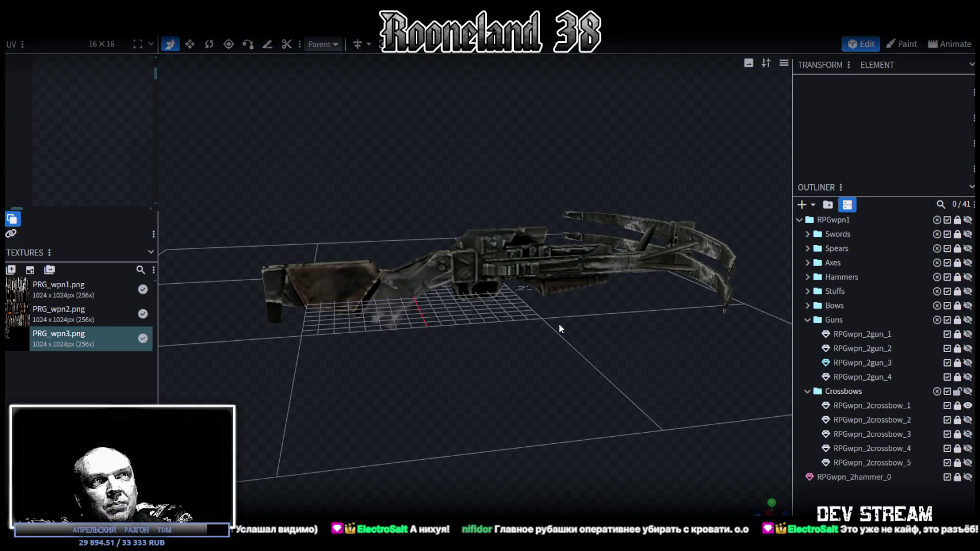
- Save the project as RPGweapon.bbmodel, viewing the crossbow from the side
scroll(528, 305, "up", 2)
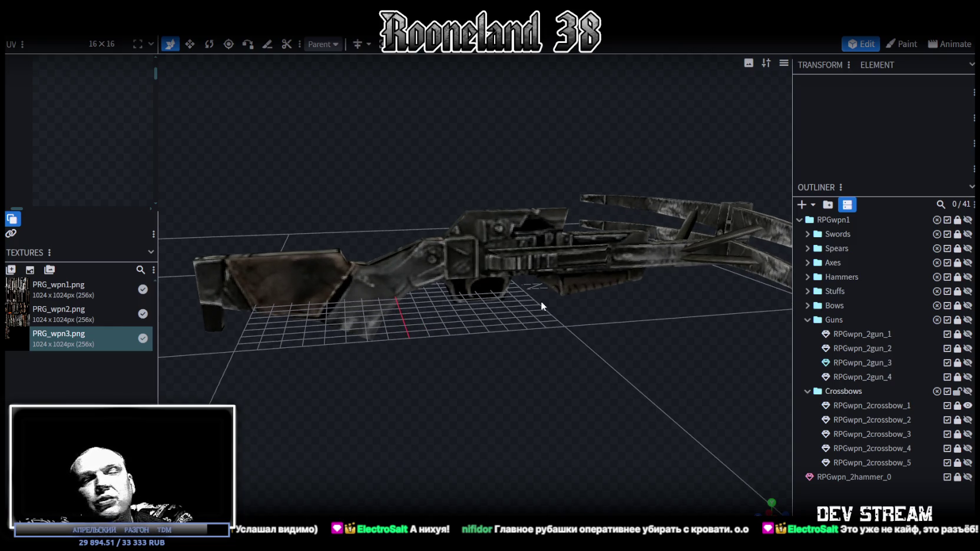
mouse_move(541, 301)
left_mouse_down()
mouse_move(490, 391)
mouse_move(482, 376)
mouse_move(503, 396)
mouse_move(606, 404)
mouse_move(538, 339)
mouse_move(604, 339)
mouse_move(434, 321)
mouse_move(400, 306)
mouse_move(461, 319)
mouse_move(488, 278)
mouse_move(558, 365)
mouse_move(487, 340)
left_mouse_up()
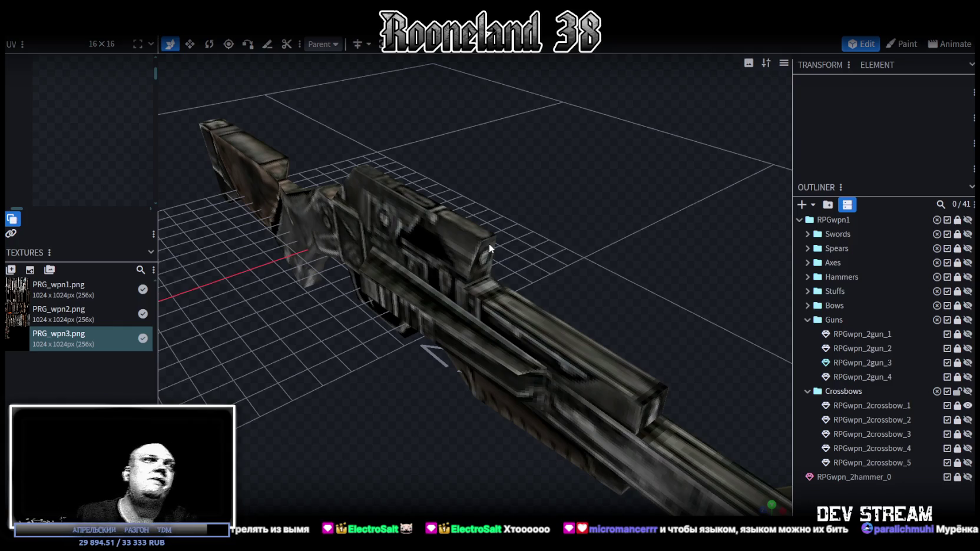
mouse_move(479, 327)
left_mouse_down()
mouse_move(359, 342)
mouse_move(482, 386)
mouse_move(551, 370)
left_mouse_up()
key("ctrl+s")
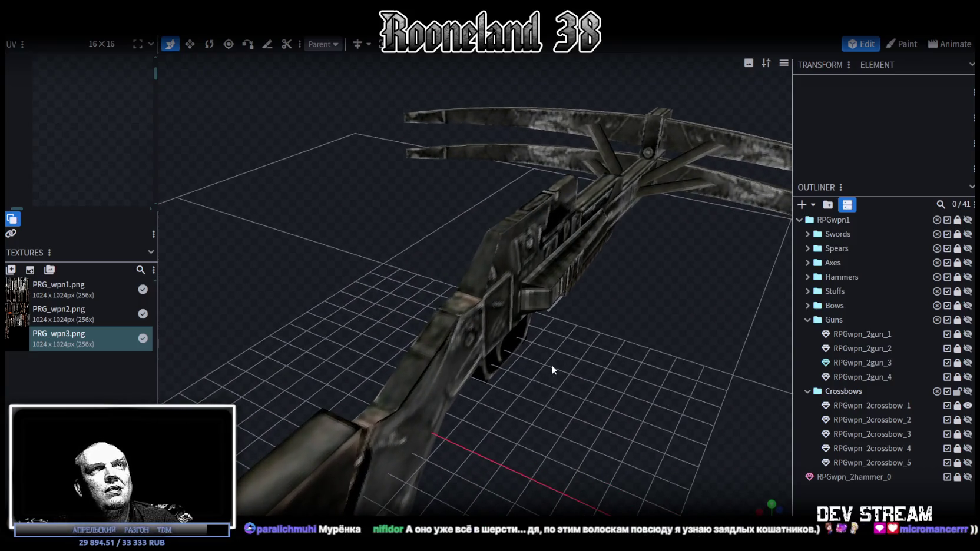
mouse_move(549, 368)
left_mouse_down()
mouse_move(618, 318)
mouse_move(517, 322)
mouse_move(656, 320)
left_mouse_up()
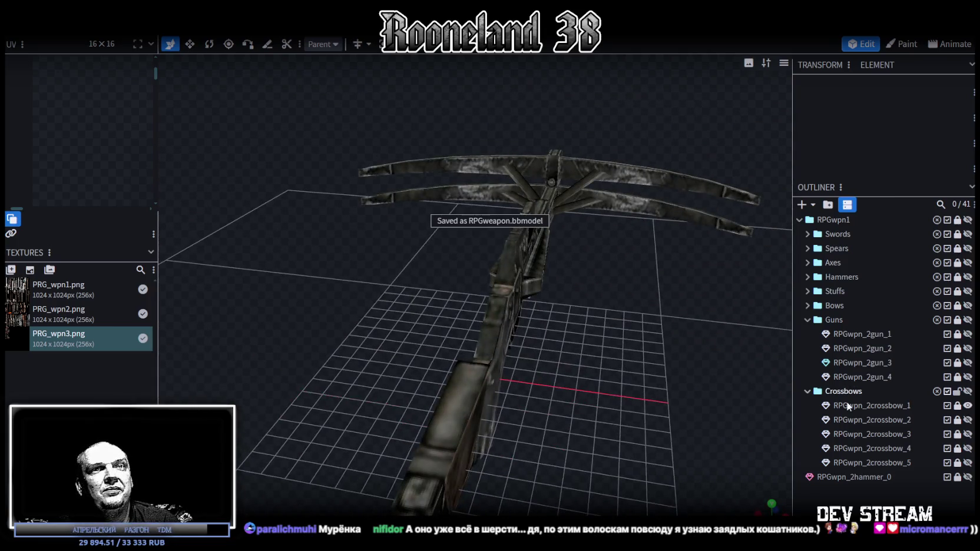
- Hide the crossbow model and collapse the Guns and Crossbows groups
left_click(968, 406)
left_click(807, 391)
left_click(807, 320)
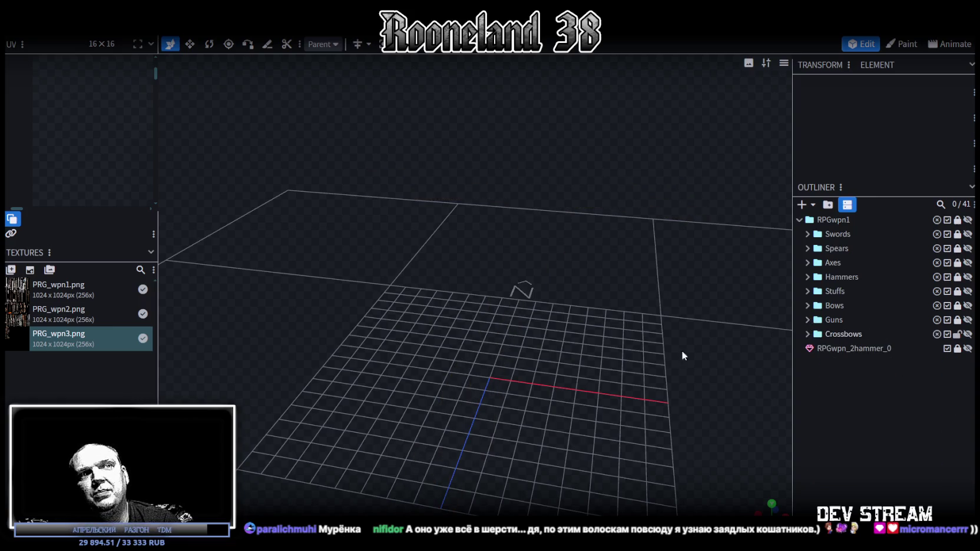
scroll(648, 353, "down", 3)
left_click_drag(605, 355, 630, 335)
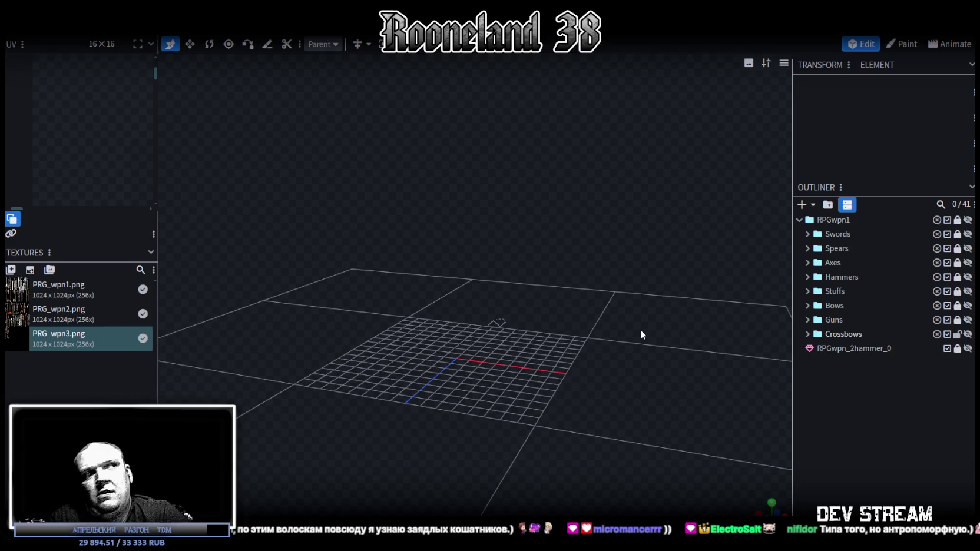
scroll(586, 353, "up", 3)
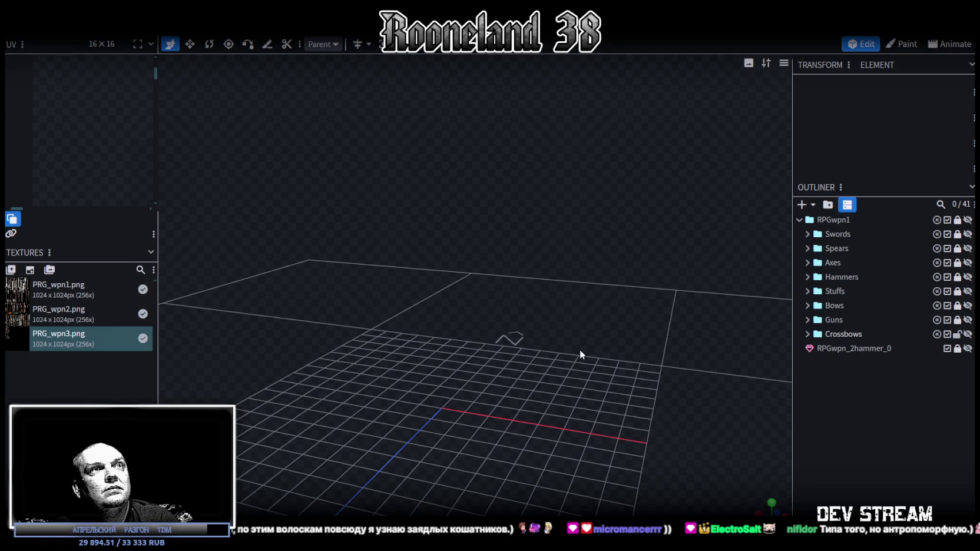
scroll(580, 349, "down", 5)
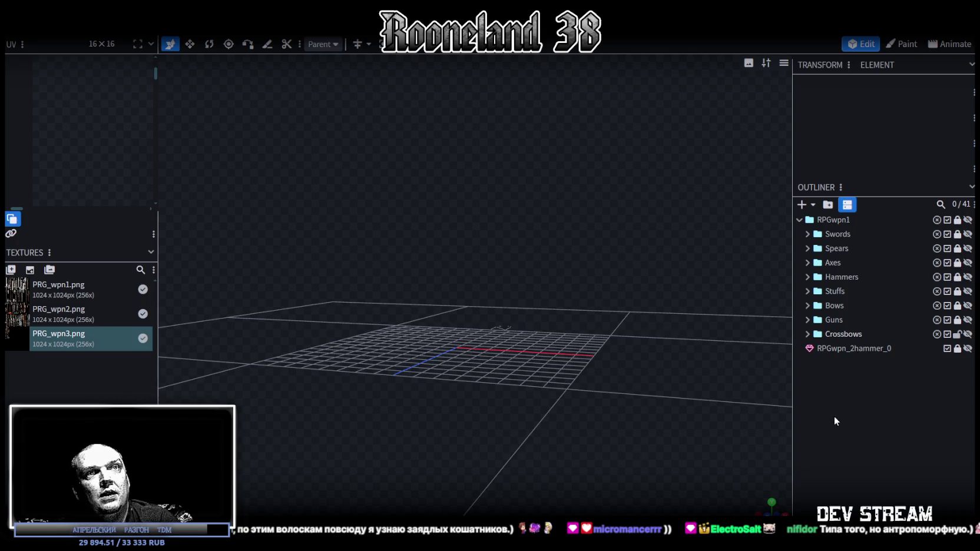
- Add a new group inside RPGwpn1 after Crossbows and name it MagicStuffs
left_click(828, 206)
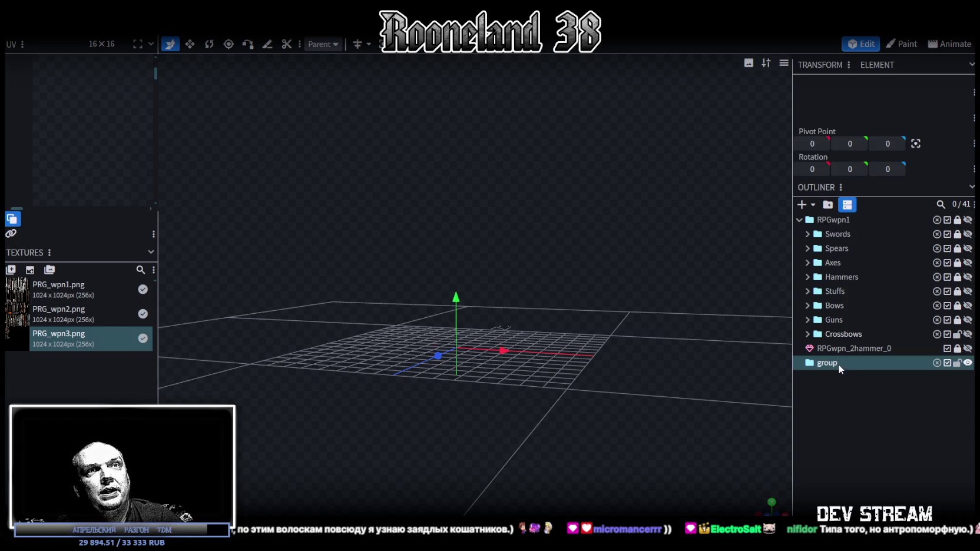
left_click_drag(835, 362, 840, 220)
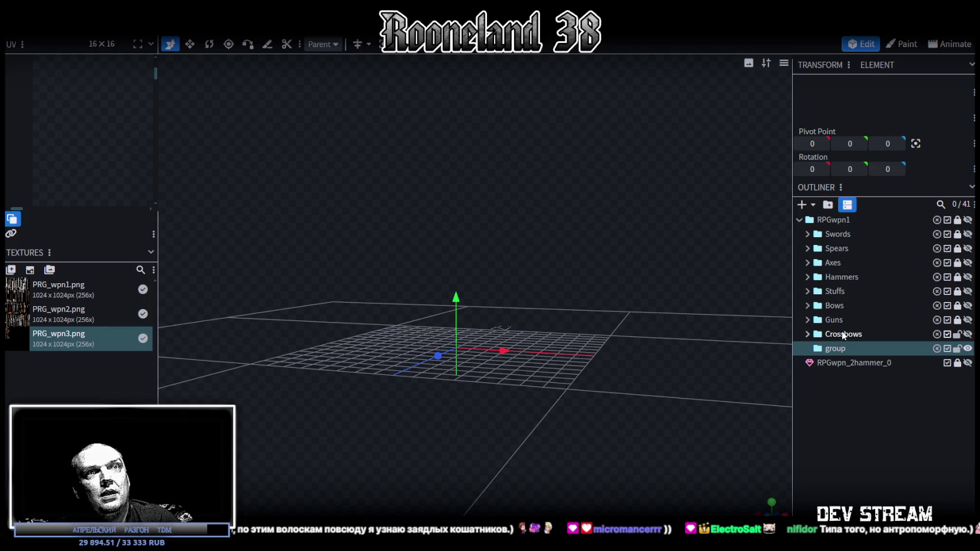
double_click(844, 352)
type("MagicStuffs")
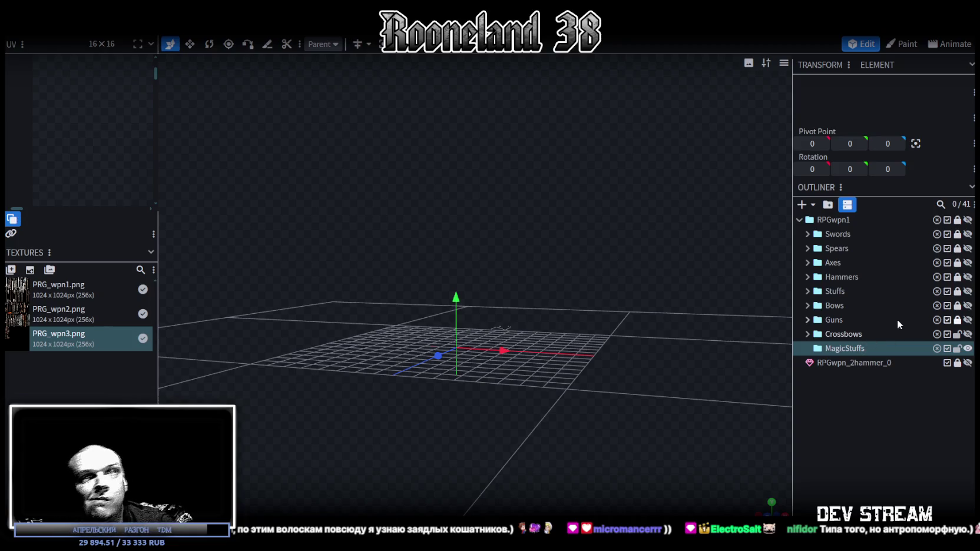
left_click(807, 263)
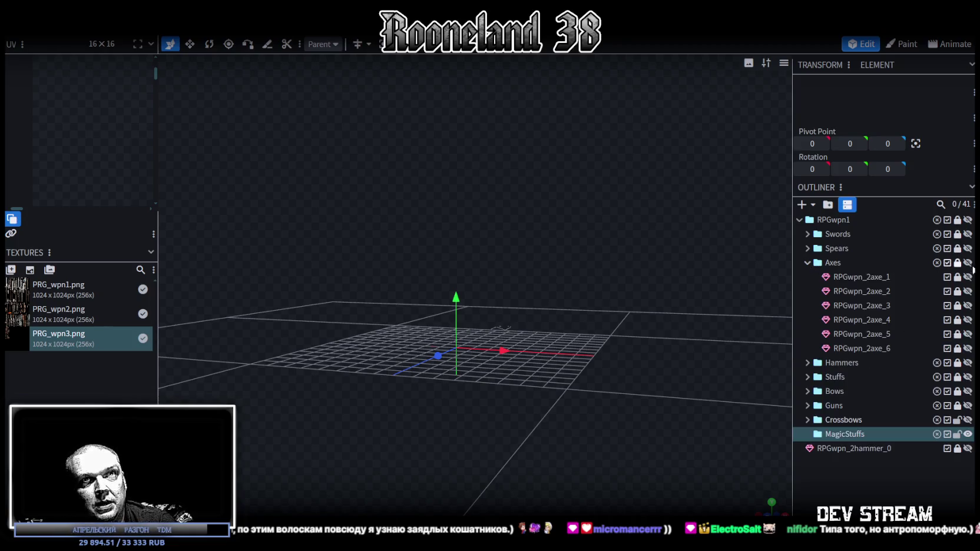
- Show and unlock the RPGwpn_2axe_3 axe and select its handle faces
left_click(968, 305)
left_click(957, 305)
mouse_move(673, 336)
left_mouse_down()
mouse_move(729, 309)
mouse_move(516, 311)
mouse_move(528, 341)
left_mouse_up()
scroll(516, 310, "up", 2)
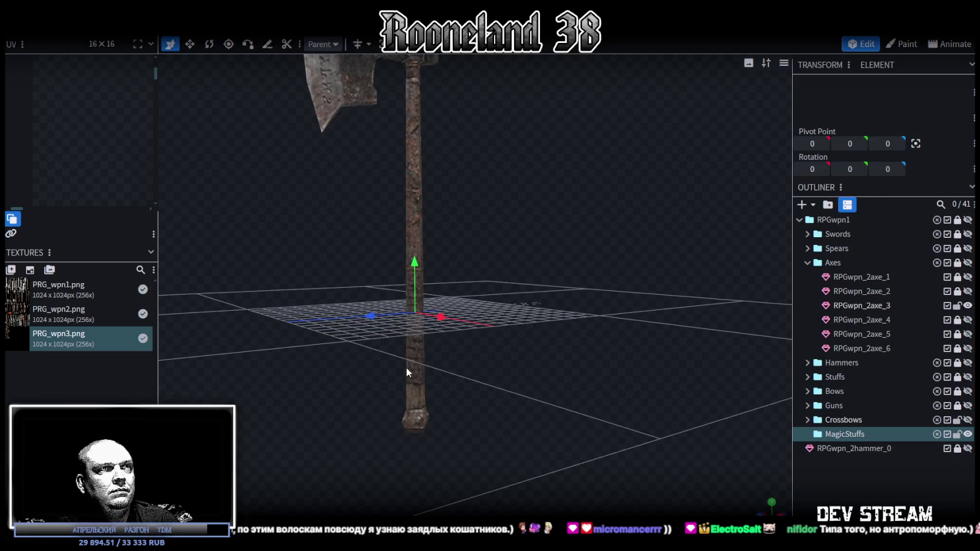
left_click(407, 413)
left_click(412, 401)
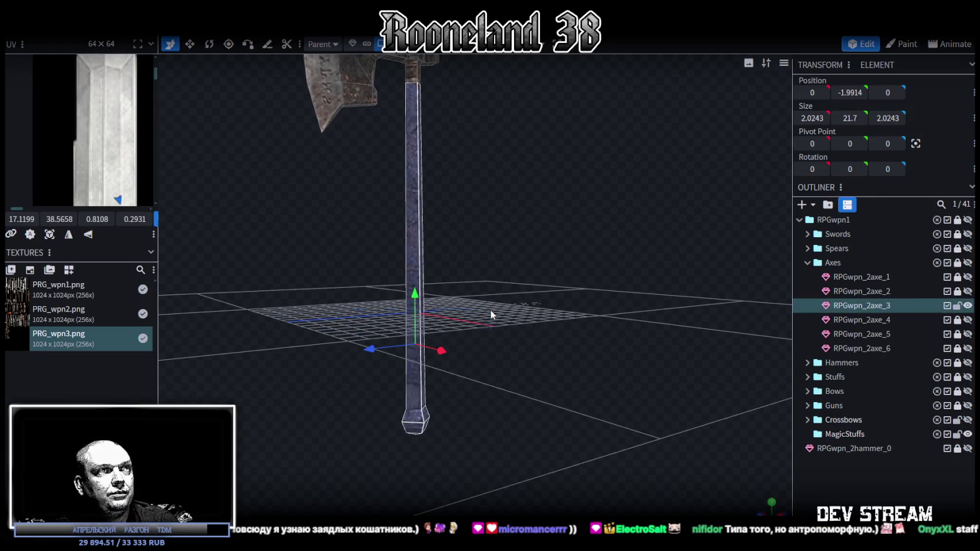
right_click(491, 310)
left_click(520, 321)
- Split the handle into its own mesh, move it into MagicStuffs, and hide the Axes group
right_click(406, 275)
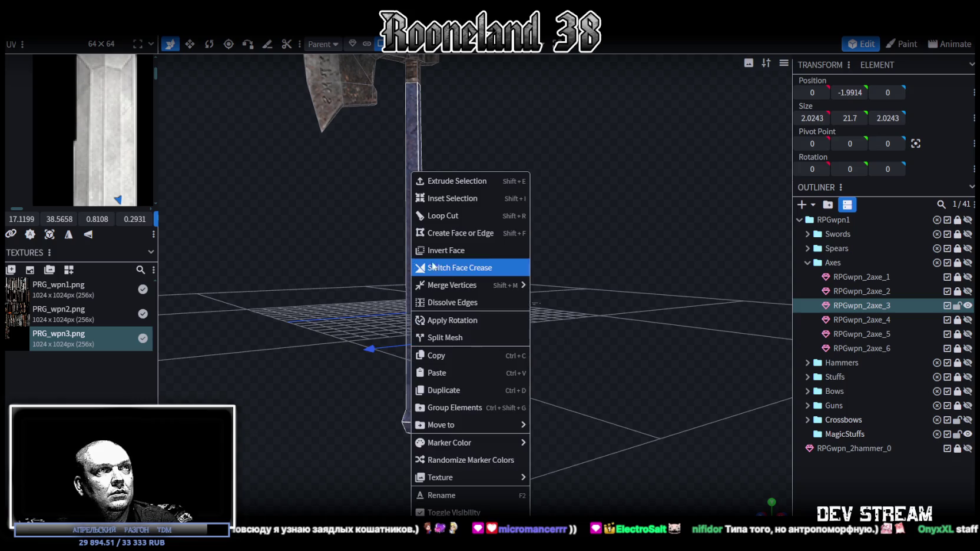
left_click(462, 338)
left_click_drag(871, 319, 863, 451)
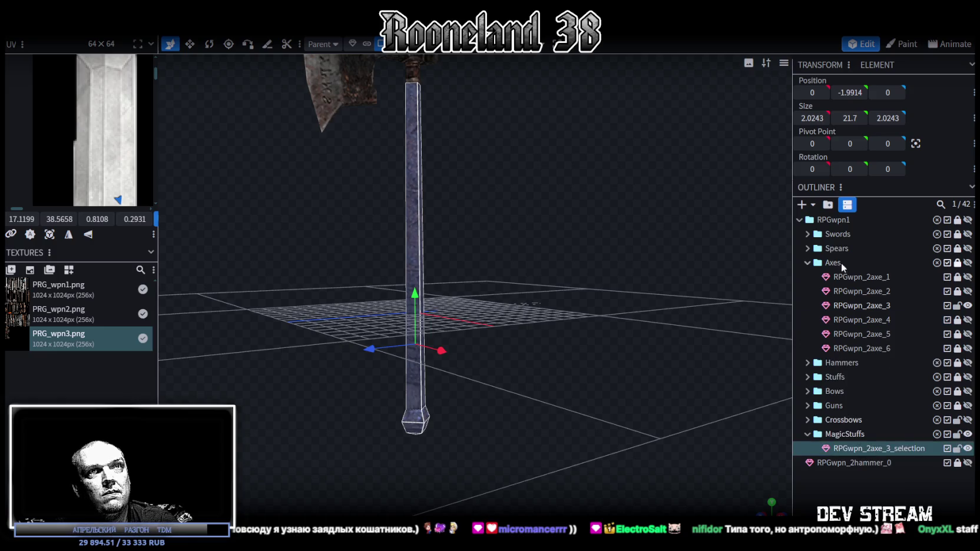
left_click(808, 264)
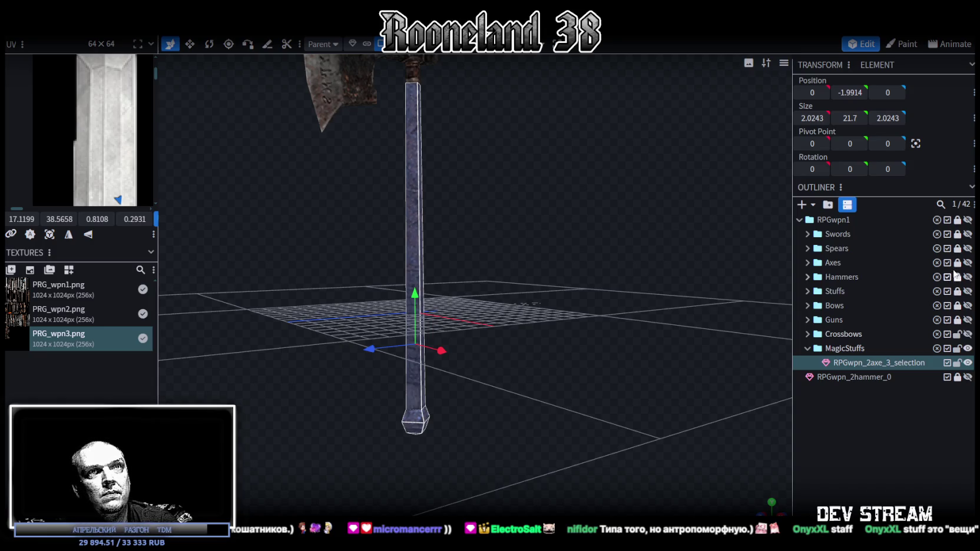
left_click(967, 263)
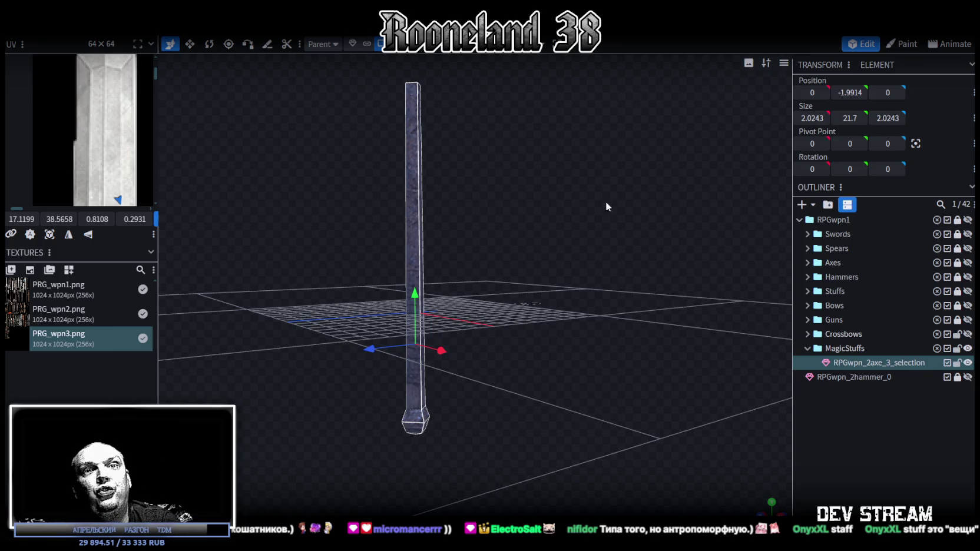
left_click(851, 349)
- Rename the MagicStuffs and Stuffs folders to MagicStaffs and Staffs
key("BackSpace")
type("a")
key("Return")
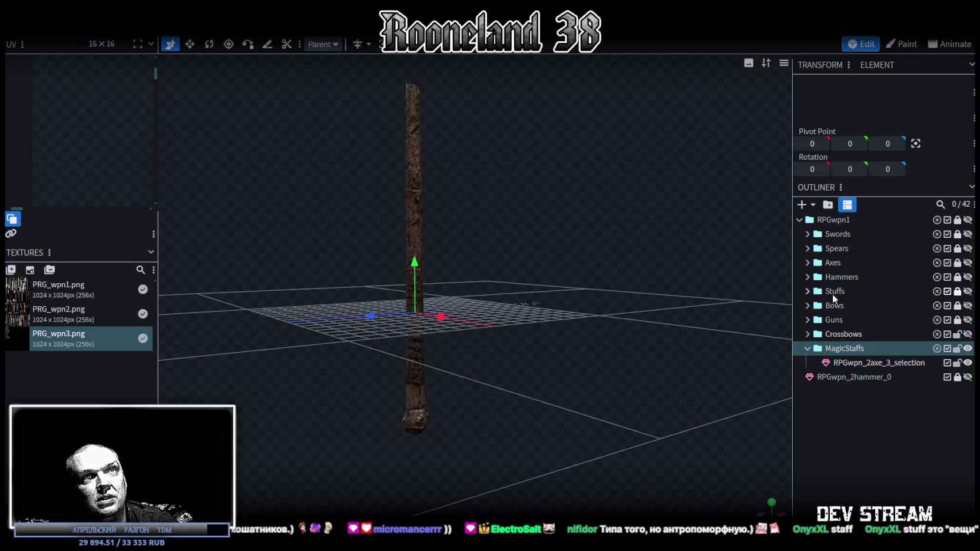
left_click(956, 292)
double_click(853, 291)
left_click(836, 291)
key("BackSpace")
type("a")
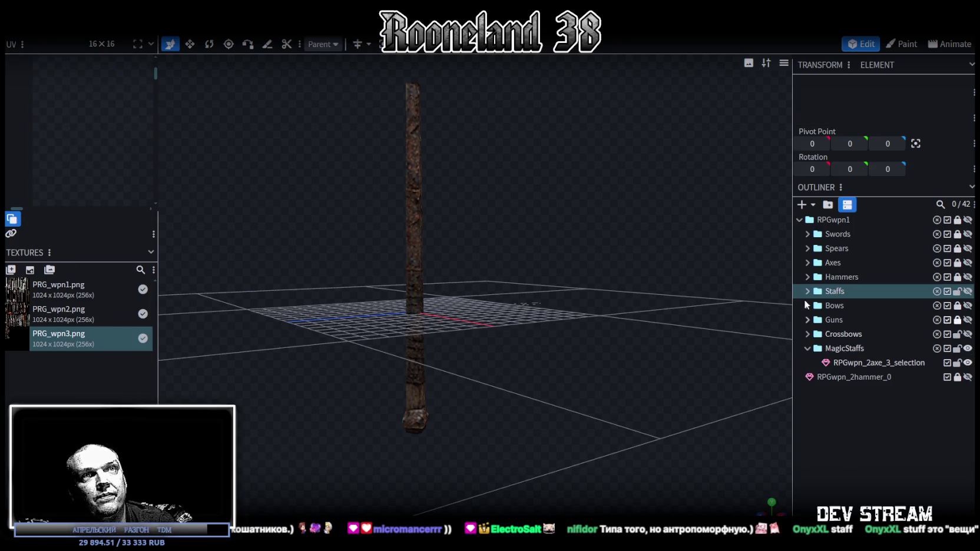
left_click(809, 291)
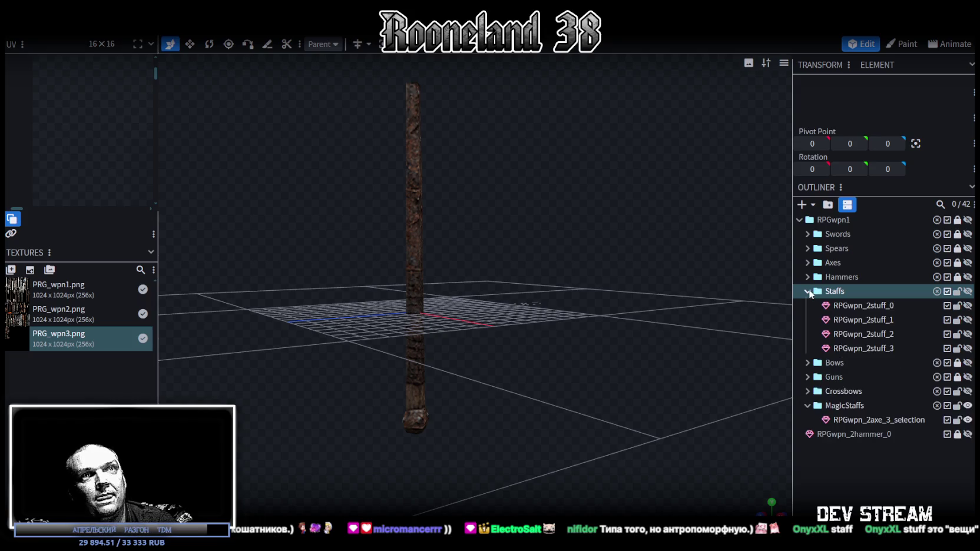
- Rename the four parts RPGwpn_2staff_0 through RPGwpn_2staff_3, then collapse and lock Staffs
left_click(884, 306)
key("BackSpace")
type("a")
double_click(878, 319)
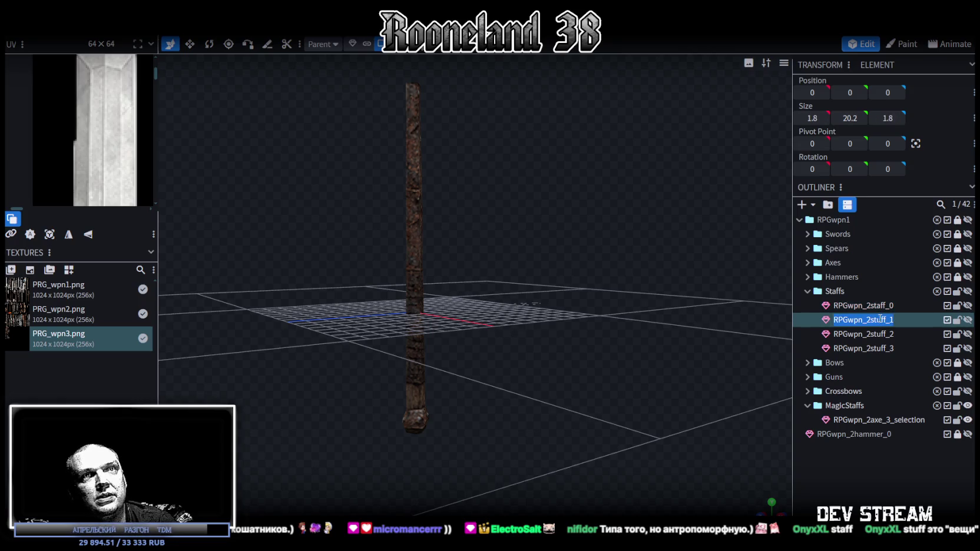
left_click(877, 319)
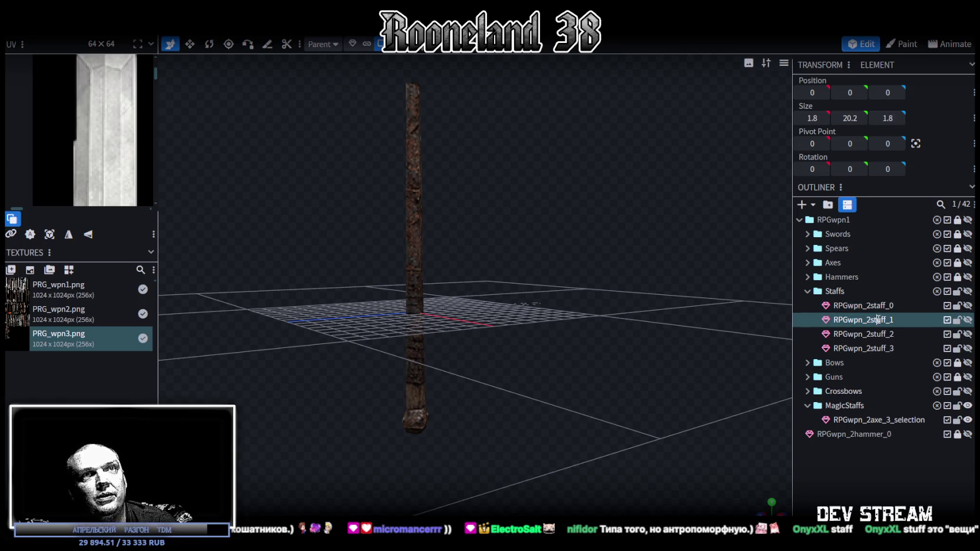
type("a")
left_click(880, 334)
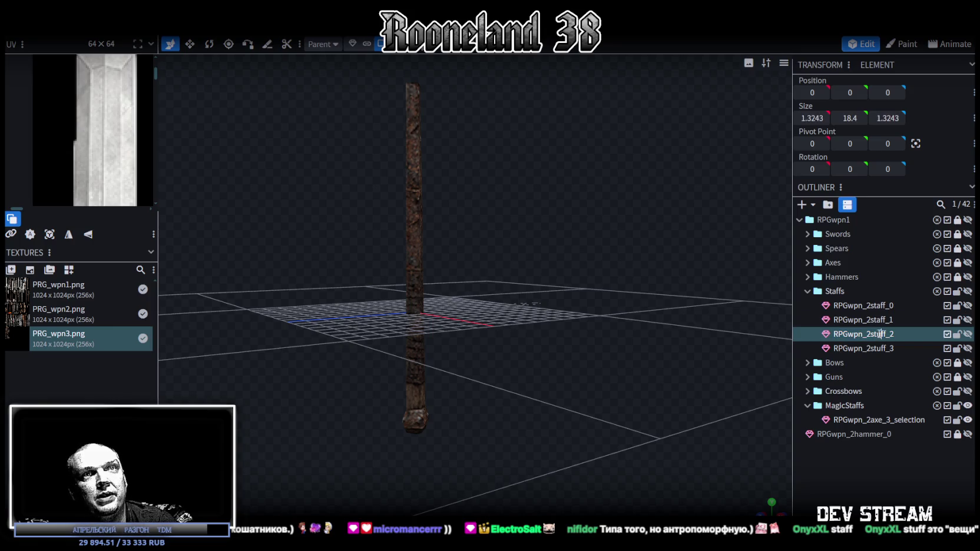
type("a")
left_click(878, 350)
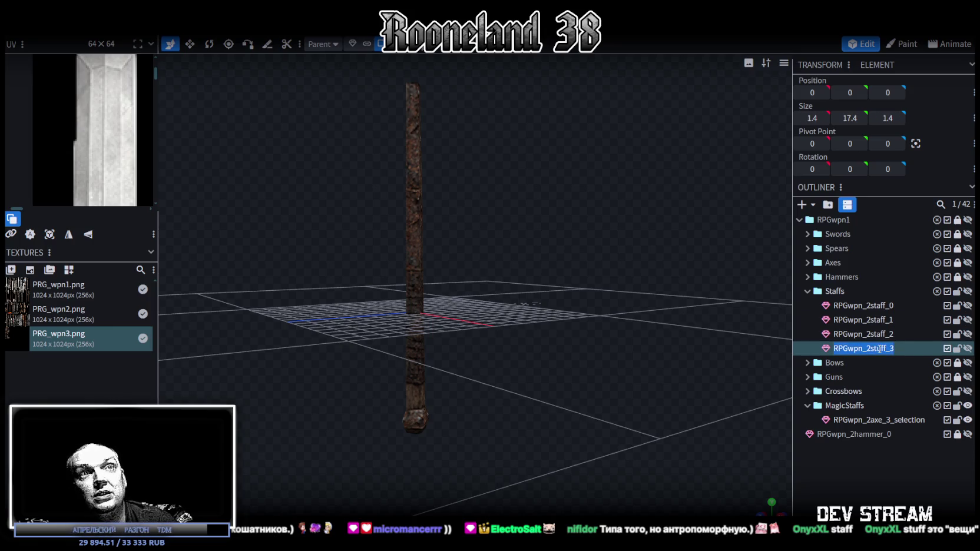
double_click(880, 349)
left_click(881, 349)
key("BackSpace")
type("a")
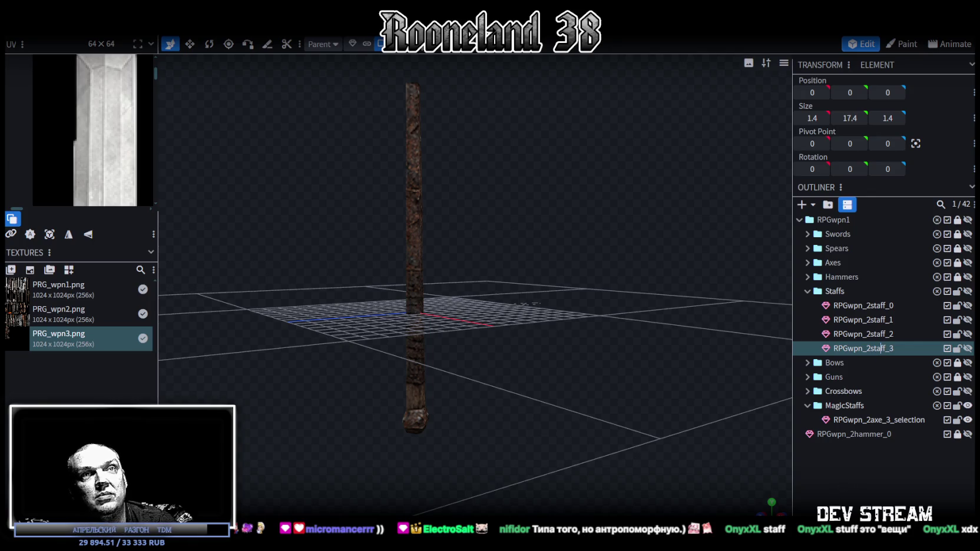
left_click(808, 292)
left_click(959, 293)
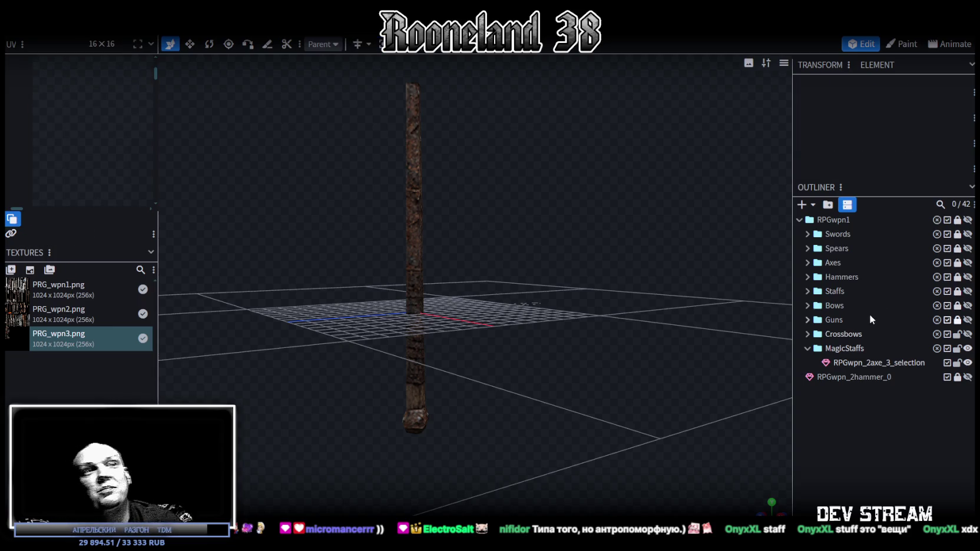
- Rename the split-off handle RPGwpn_2axe_3_selection to RPGwpn_2POSOH_1
left_click(879, 362)
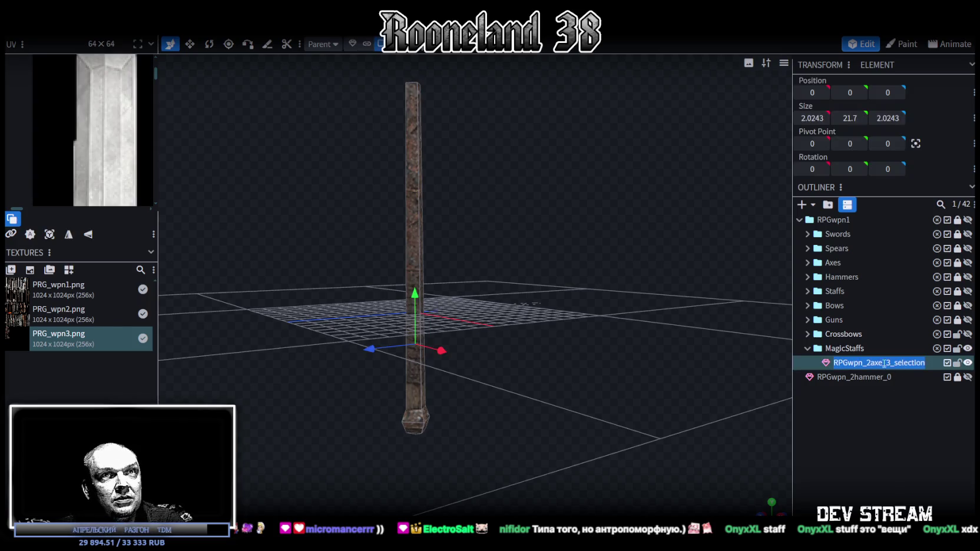
left_click(871, 363)
left_click_drag(871, 363, 886, 362)
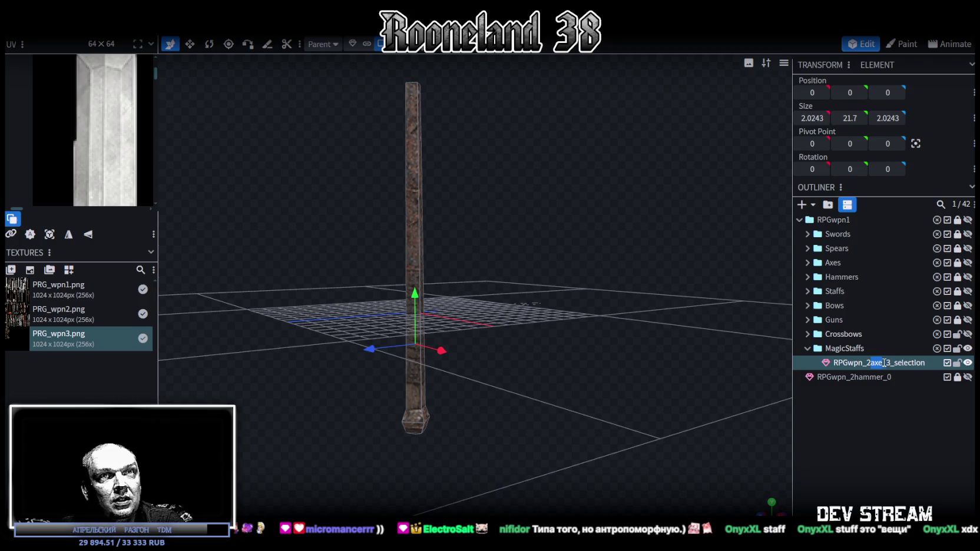
type("ROSOH")
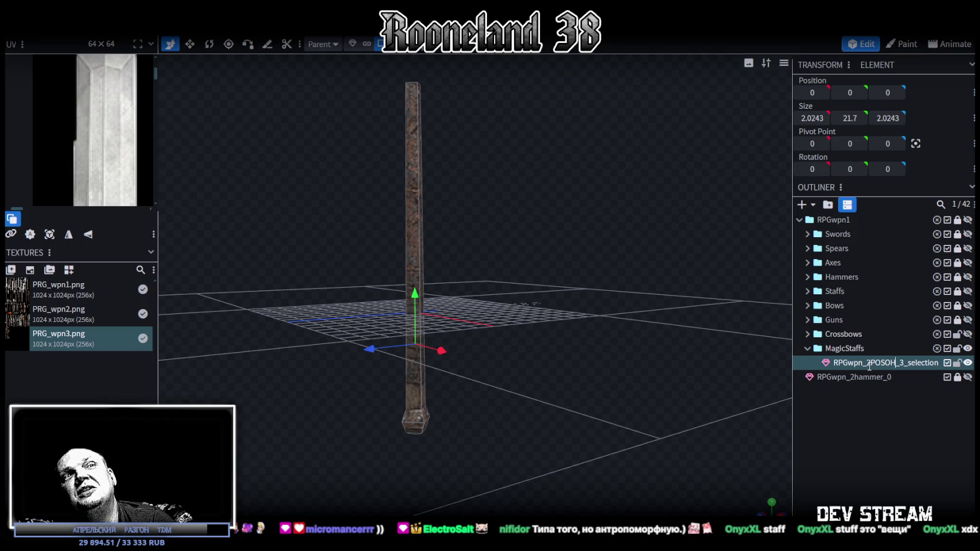
key("Delete")
type("1")
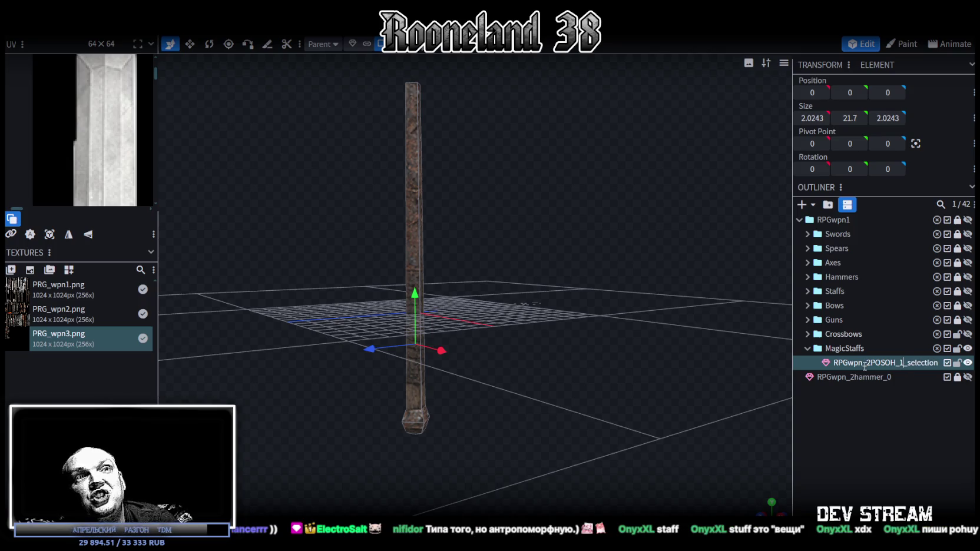
key("shift+End")
key("Delete")
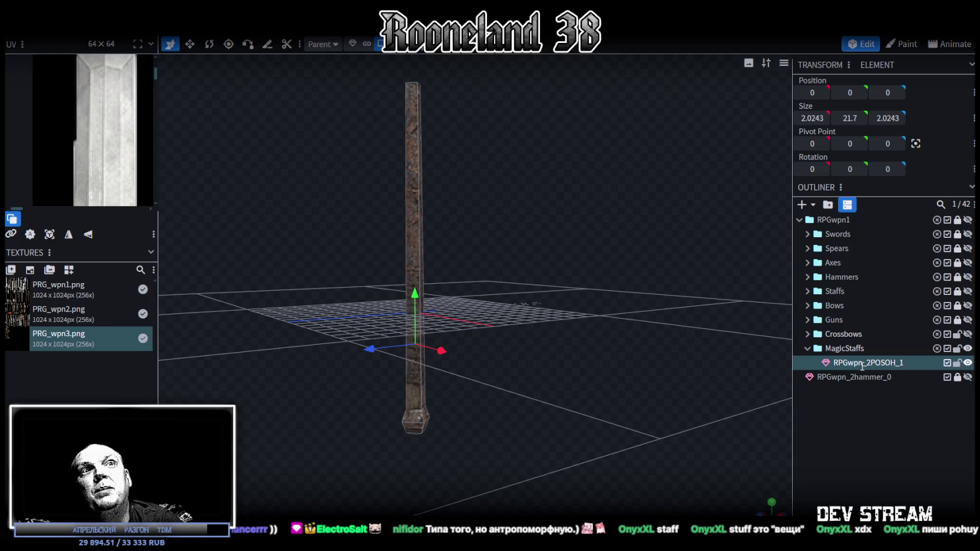
key("Return")
- Rename the handle RPGwpn_2msblood_0 and duplicate it as RPGwpn_2msblood_1
double_click(877, 362)
left_click_drag(871, 363, 896, 363)
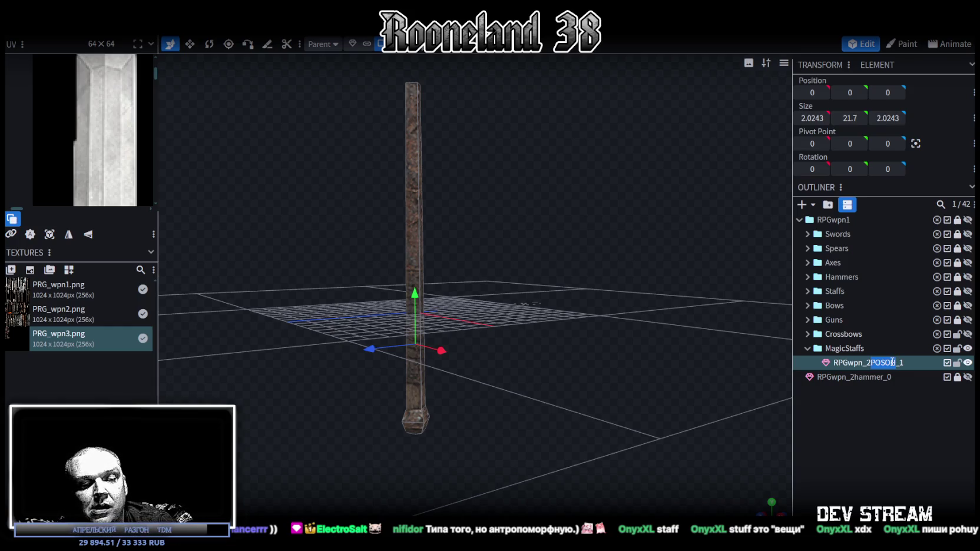
type("ms")
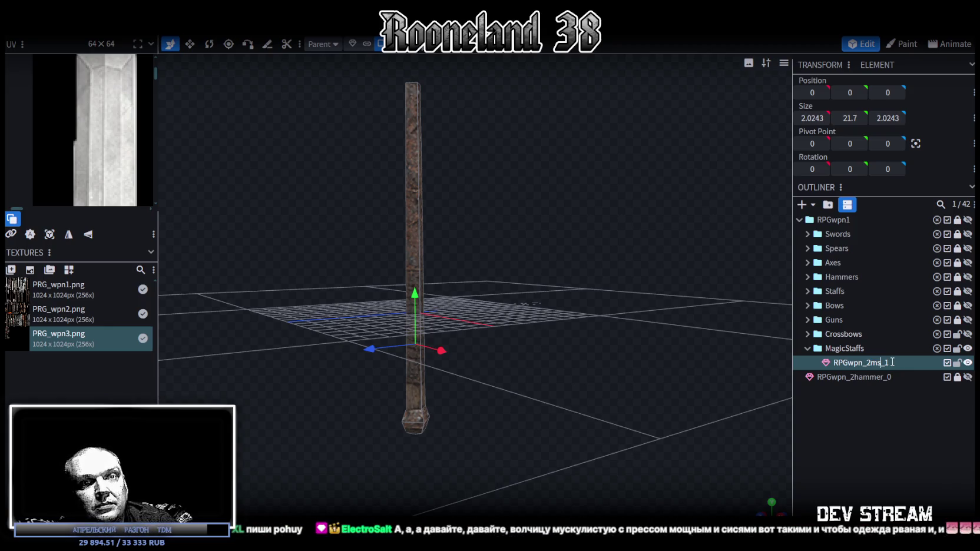
type("blood")
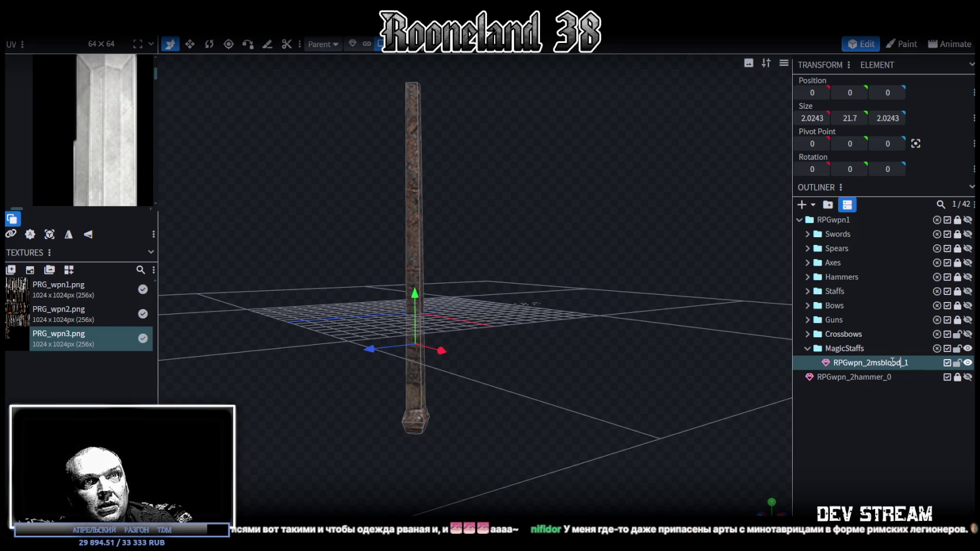
key("Return")
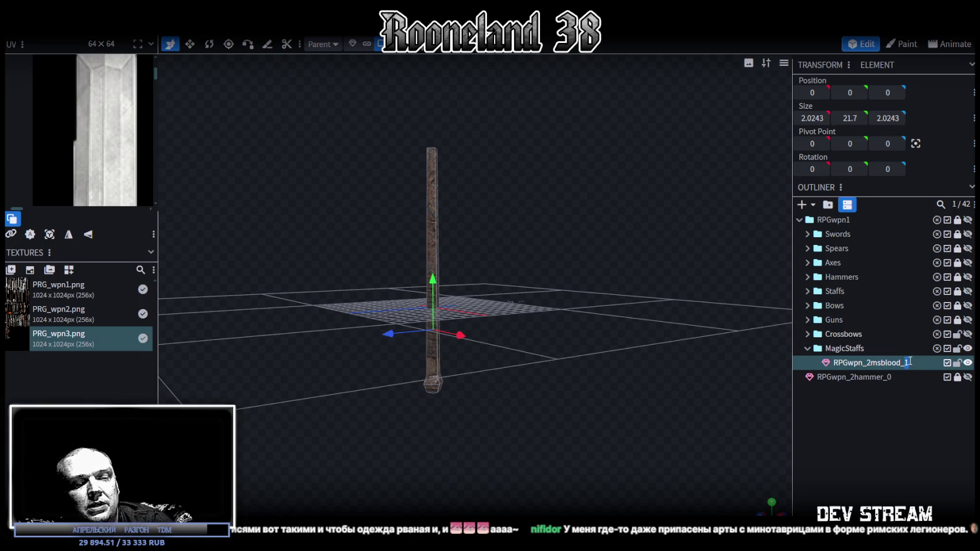
type("0")
key("Return")
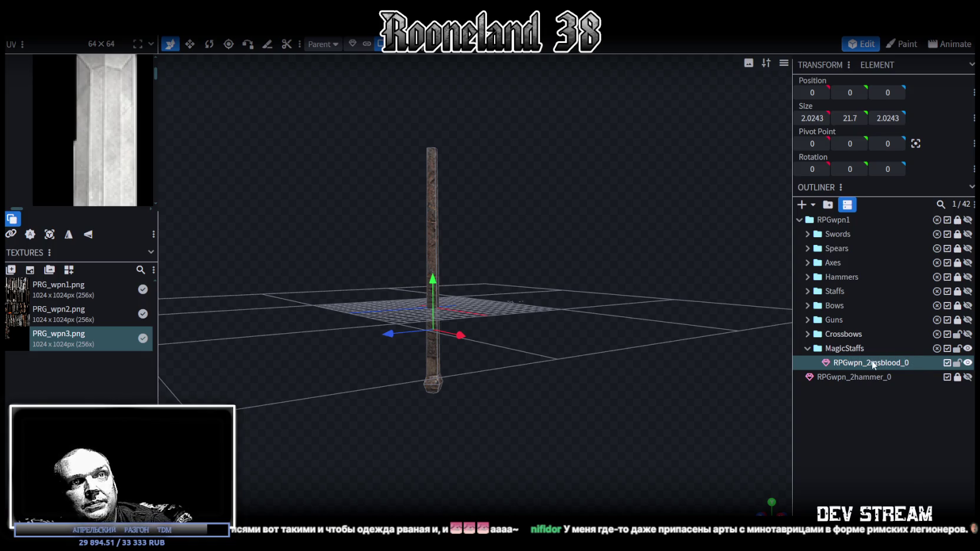
key("ctrl+d")
left_click_drag(614, 397, 733, 378)
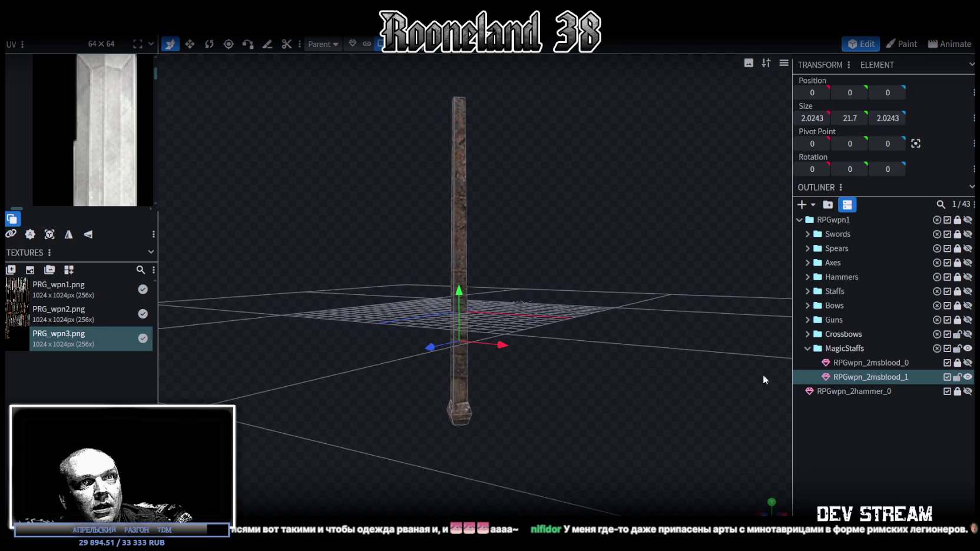
- Move the duplicate staff RPGwpn_2msblood_1 down along Y to Position Y -3.9914
left_click(462, 277)
left_click_drag(462, 293, 463, 382)
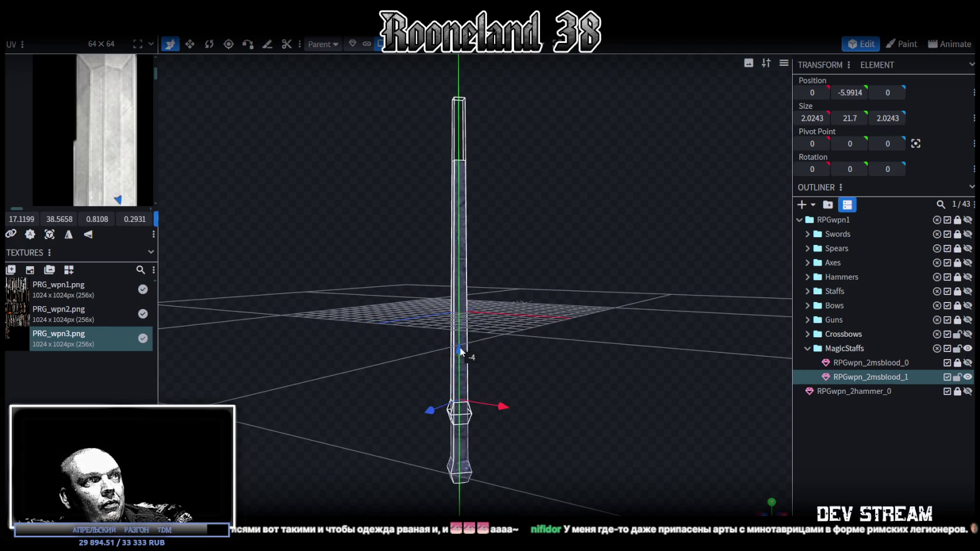
left_click_drag(576, 335, 548, 316)
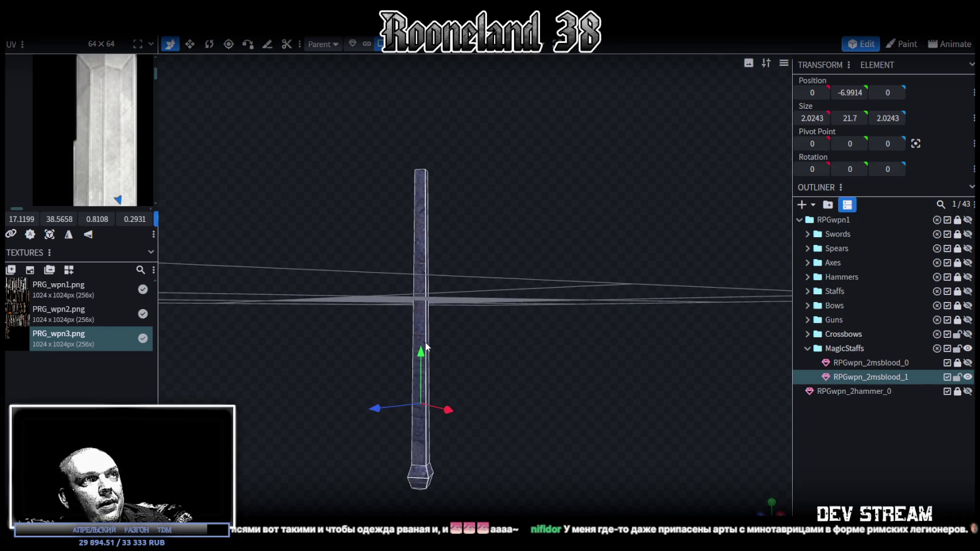
mouse_move(431, 339)
left_mouse_down()
mouse_move(424, 312)
mouse_move(480, 312)
mouse_move(442, 295)
mouse_move(426, 325)
mouse_move(519, 324)
left_mouse_up()
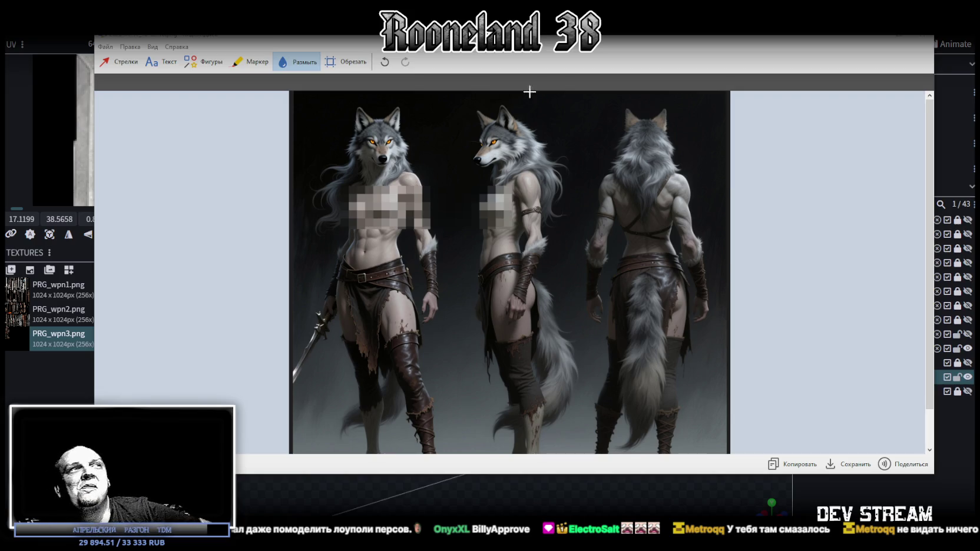
- Close the wolf reference image window to bring back the Blockbench staff model
key("alt+F4")
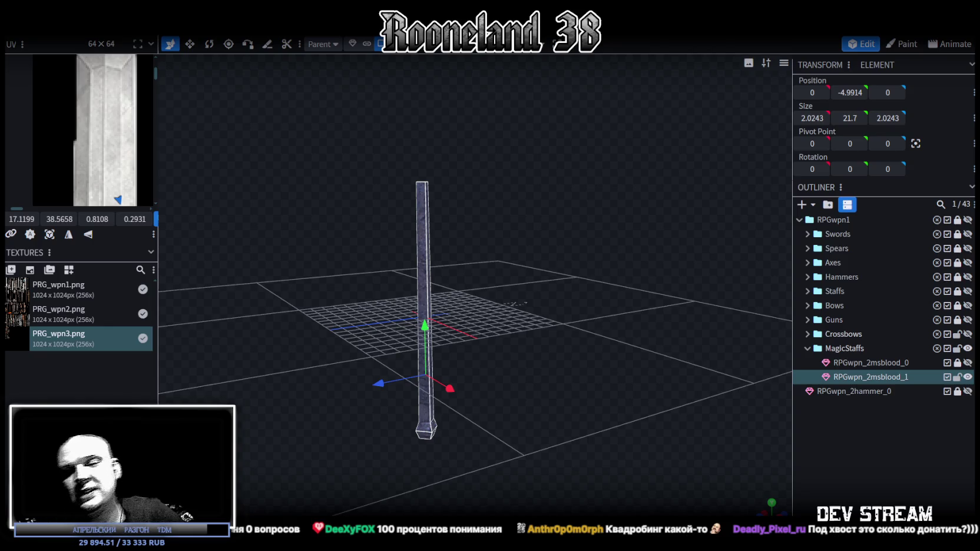
- Scale the top vertices of staff RPGwpn_2msblood_1 to 1.4029 on X and Z, then switch to Photoshop
scroll(522, 242, "up", 2)
mouse_move(522, 242)
left_mouse_down()
mouse_move(562, 274)
mouse_move(520, 275)
mouse_move(558, 273)
mouse_move(566, 288)
mouse_move(533, 196)
mouse_move(482, 217)
mouse_move(392, 213)
mouse_move(549, 327)
left_mouse_up()
mouse_move(688, 324)
left_mouse_down()
mouse_move(656, 379)
mouse_move(622, 321)
mouse_move(651, 336)
mouse_move(645, 351)
mouse_move(587, 301)
mouse_move(547, 245)
mouse_move(536, 202)
mouse_move(606, 321)
mouse_move(515, 350)
mouse_move(570, 298)
mouse_move(695, 442)
left_mouse_up()
key("s")
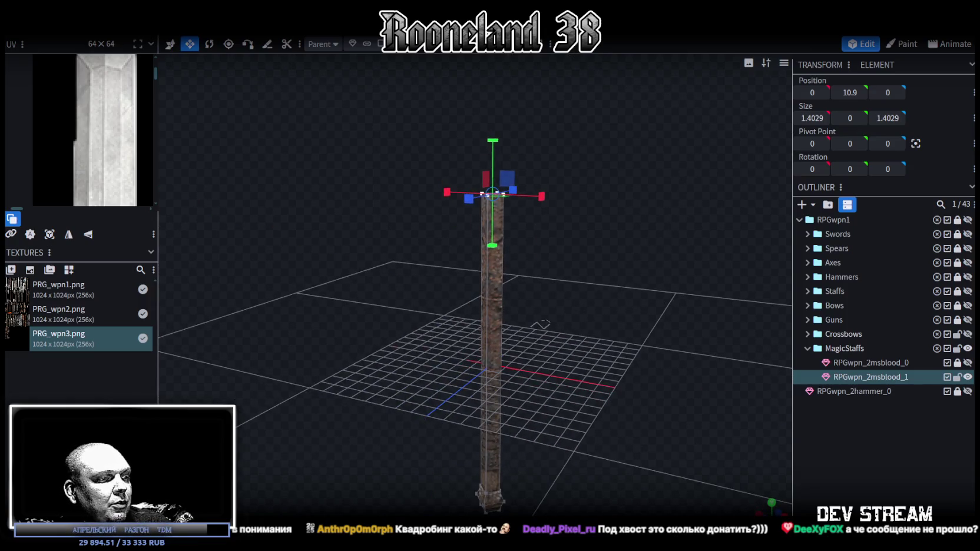
key("alt+Tab")
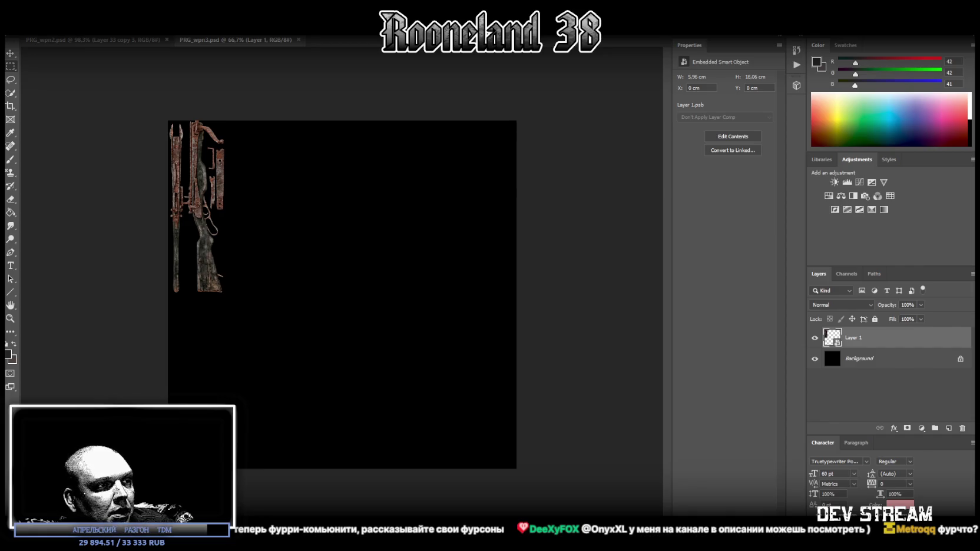
- Place the AI-generated blood-staff sheet onto PRG_wpn3.psd as an embedded smart object
left_click_drag(0, 236, 381, 325)
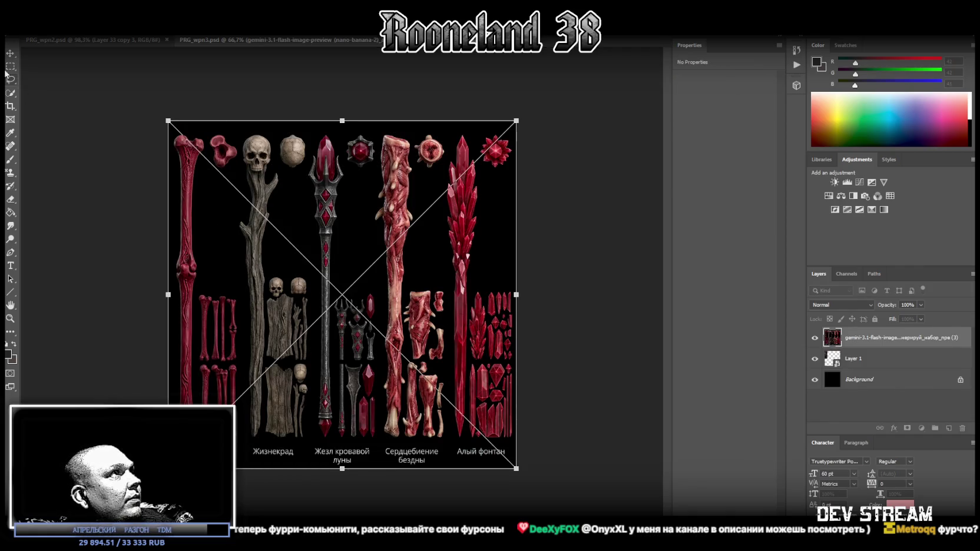
key("Return")
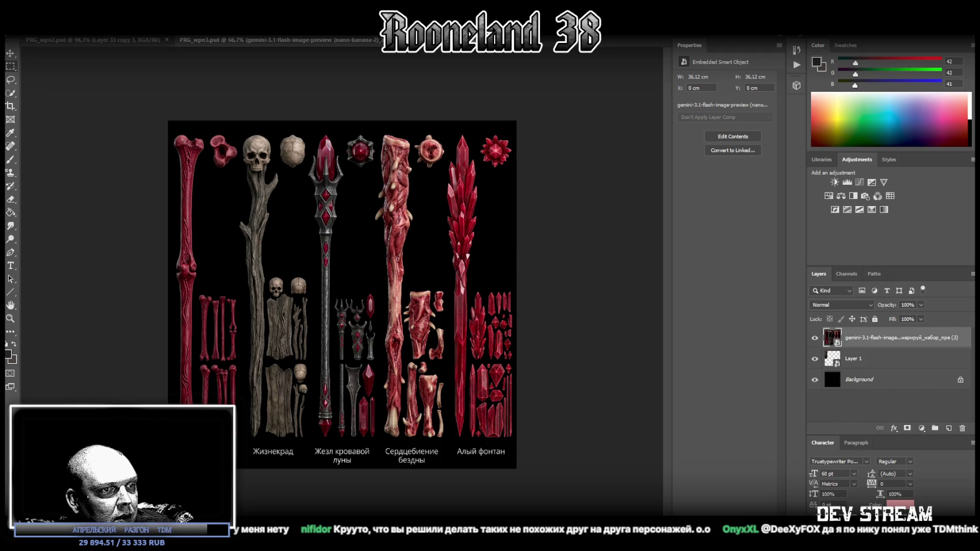
left_click_drag(187, 392, 208, 398)
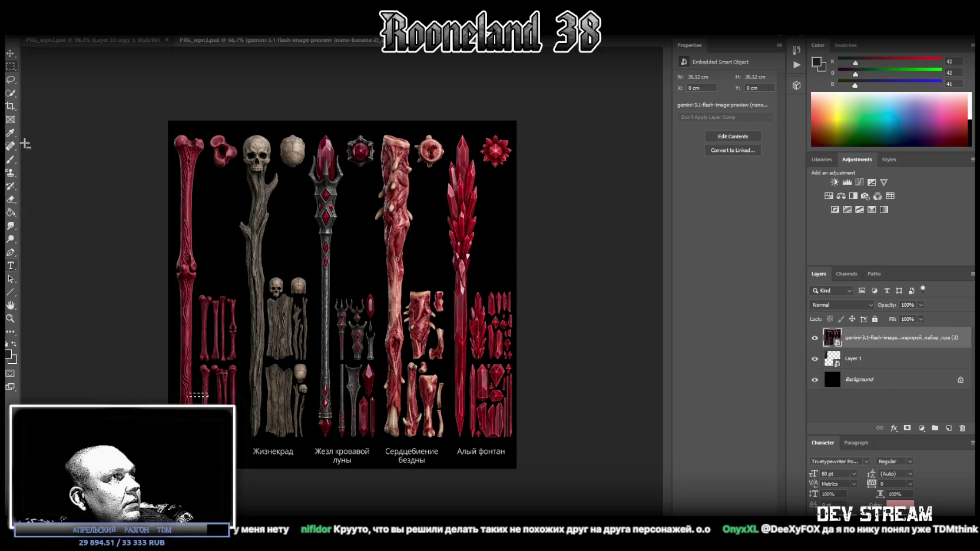
- Zoom the staff sheet in to 91.7%
key("l")
left_click(10, 318)
left_click(183, 305)
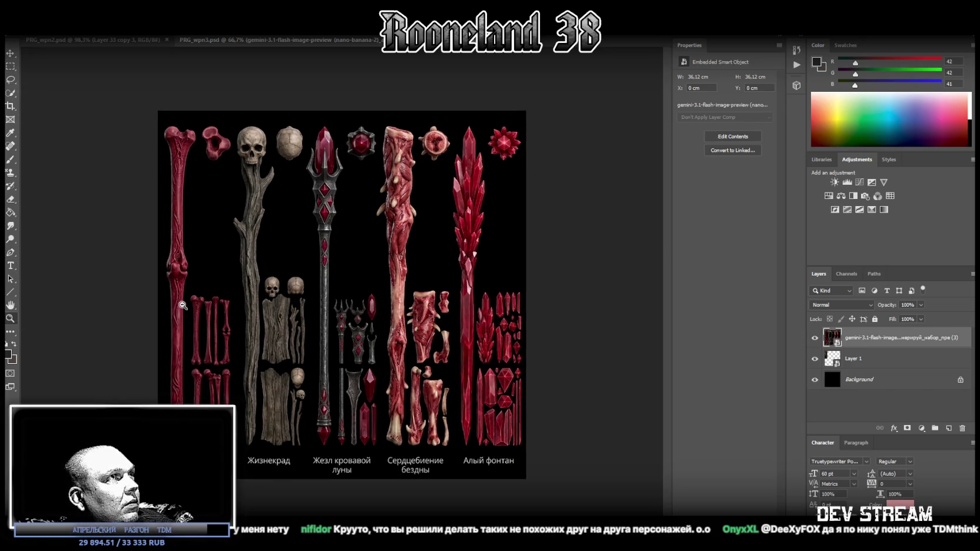
left_click(183, 306)
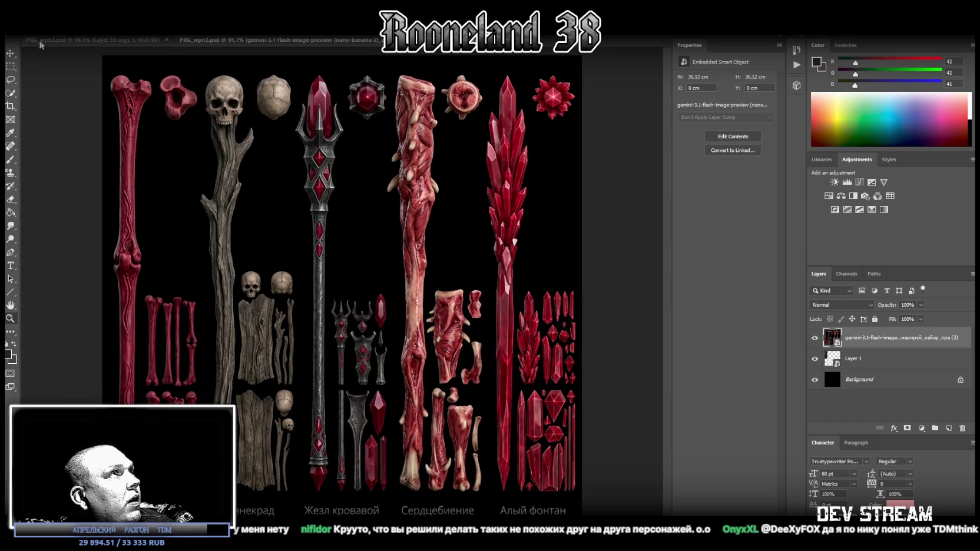
- Marquee-select the far-left bone staff column and its top pommel
left_click(10, 66)
mouse_move(105, 71)
left_mouse_down()
mouse_move(146, 424)
mouse_move(201, 424)
left_mouse_up()
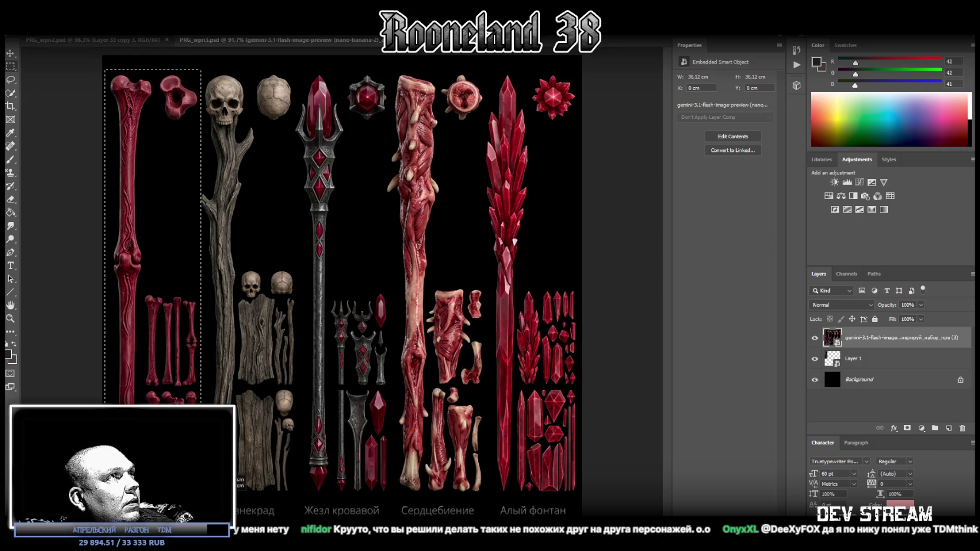
left_click_drag(103, 57, 110, 425, "shift")
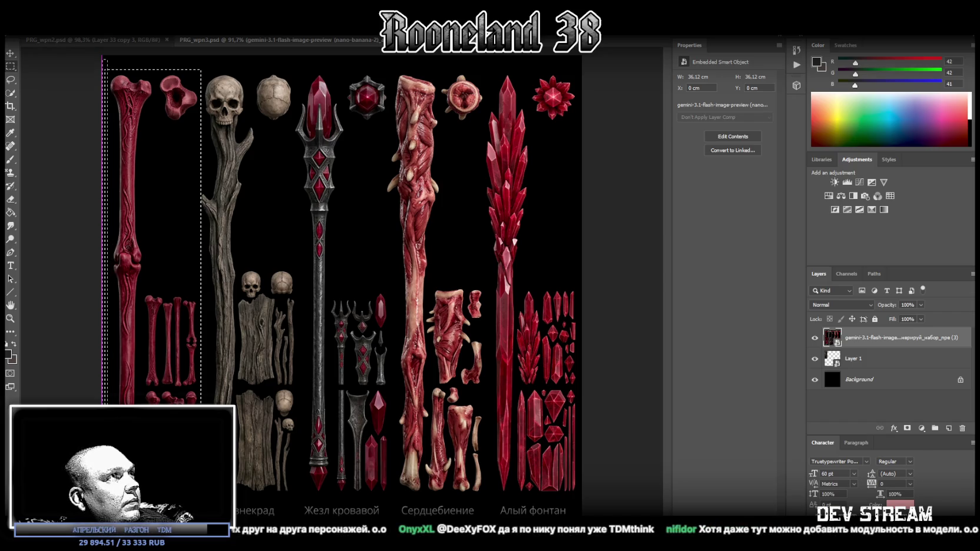
left_click_drag(109, 424, 144, 321, "shift")
left_click_drag(107, 57, 212, 72)
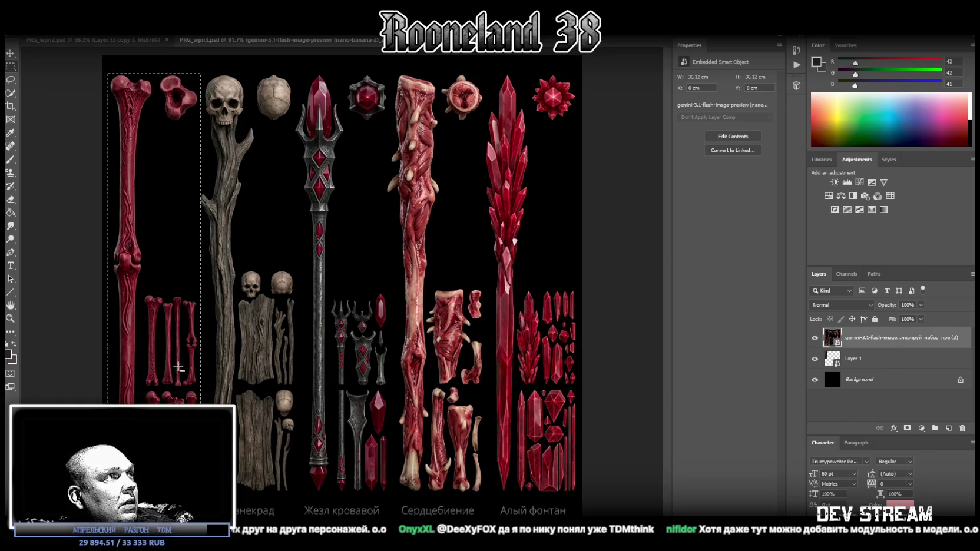
- Add the areas beside the bone staff and the small bones below to the selection
left_click_drag(236, 506, 145, 121)
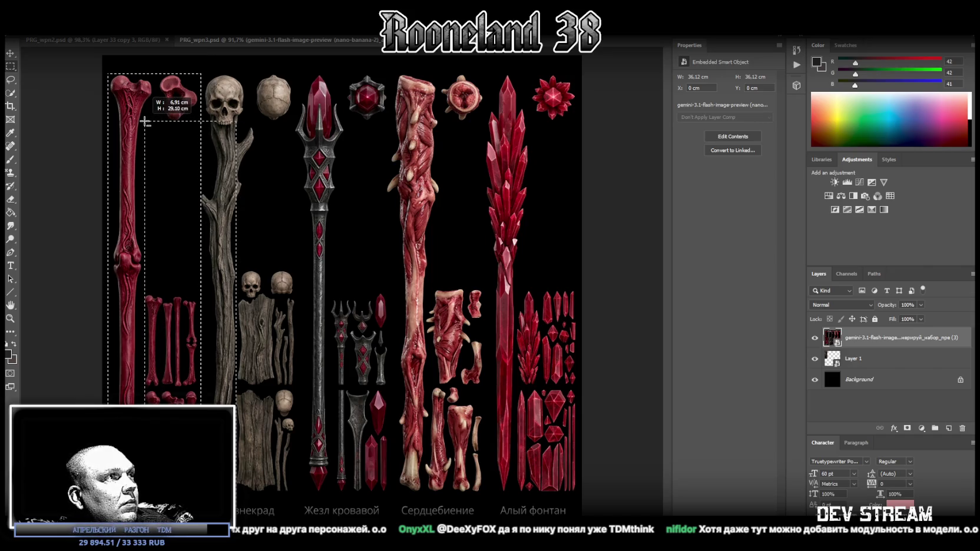
left_click_drag(145, 122, 146, 287)
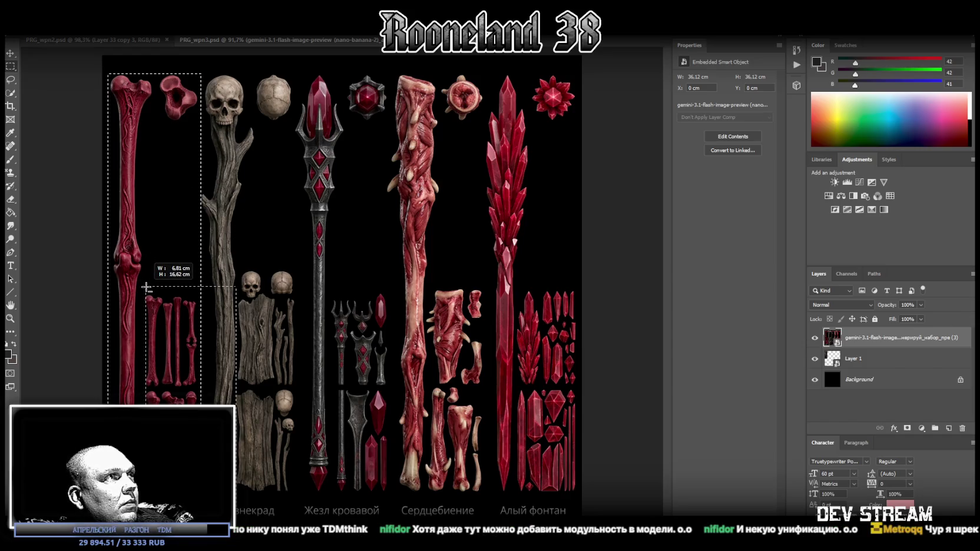
left_click_drag(146, 287, 157, 303)
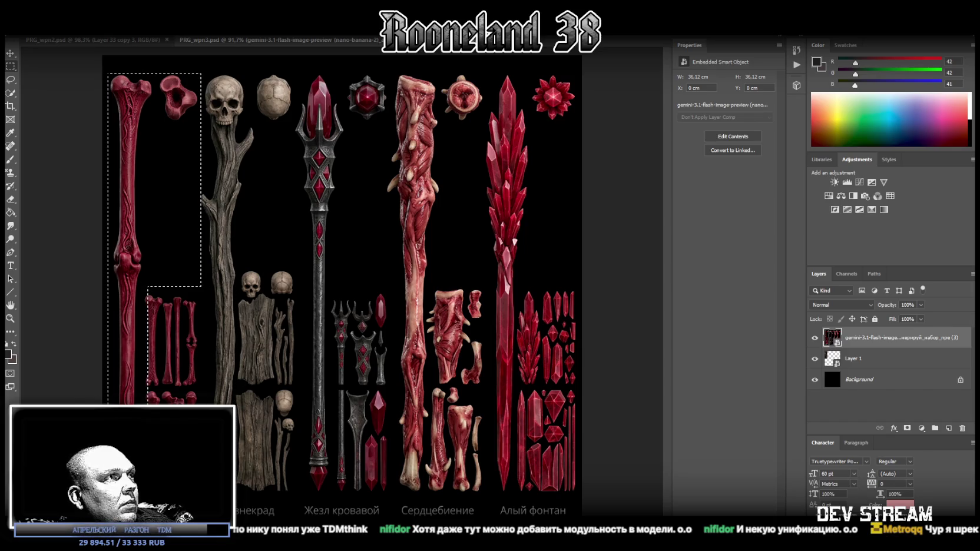
left_click_drag(156, 303, 168, 285)
left_click_drag(197, 443, 143, 279, "shift")
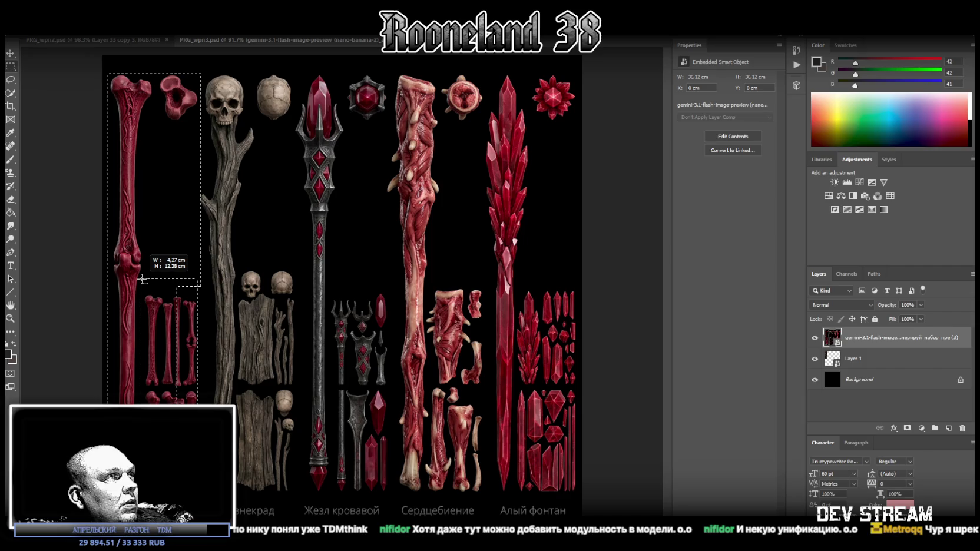
left_click_drag(218, 299, 149, 156, "shift")
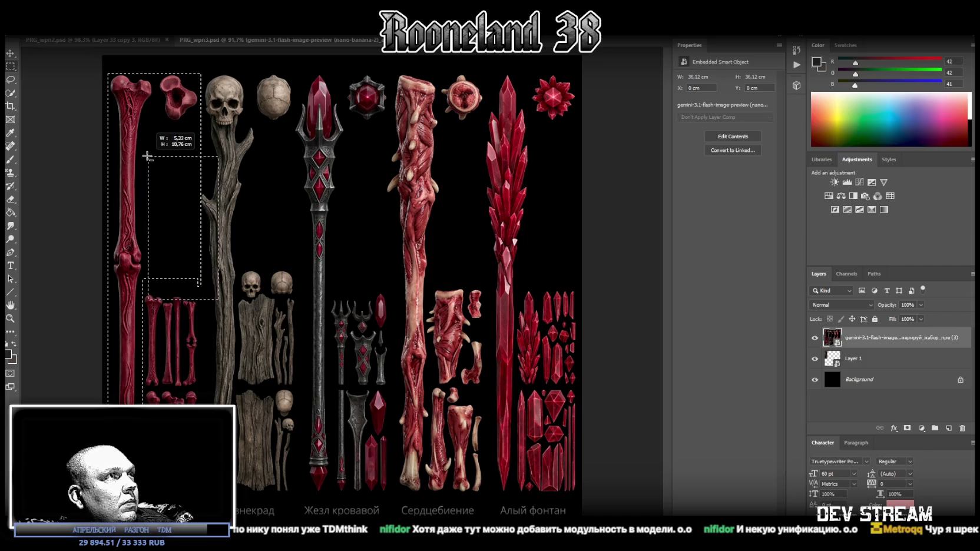
left_click_drag(149, 156, 147, 155, "shift")
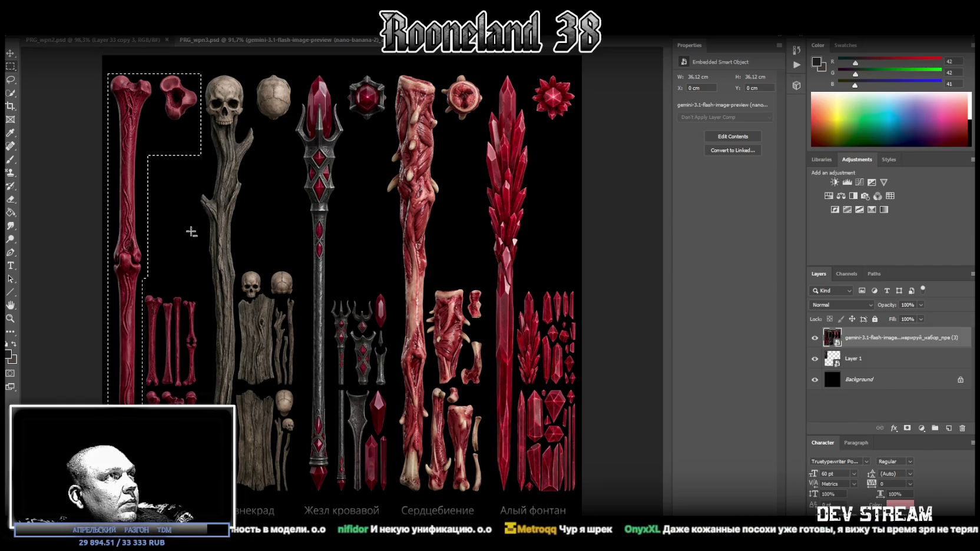
left_click_drag(230, 242, 143, 124, "alt")
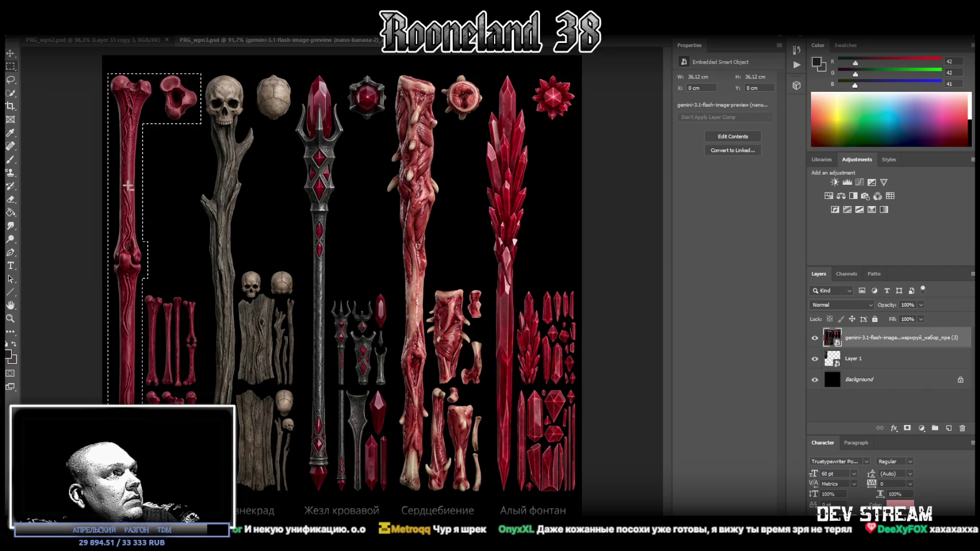
- Copy the bone staff selection onto a new Layer 2 and hide that layer
right_click(121, 167)
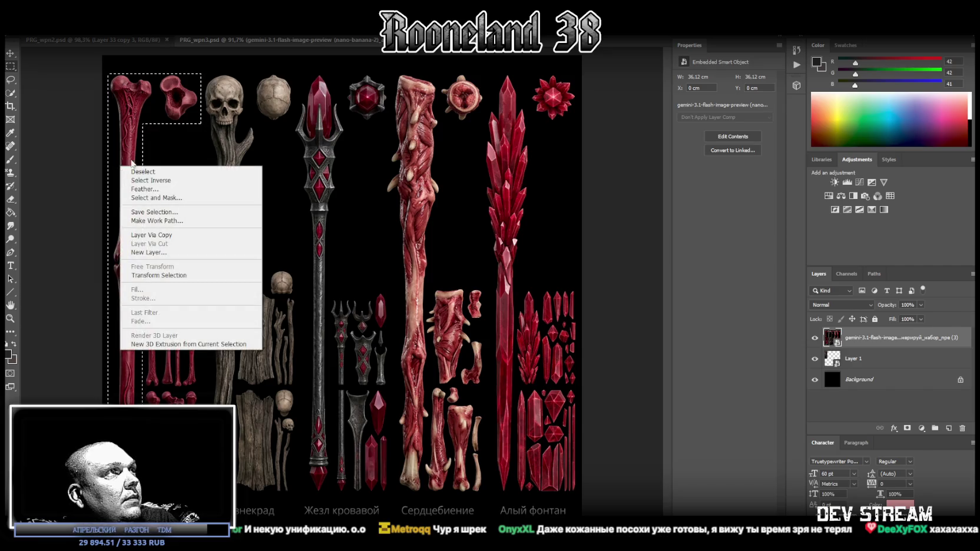
left_click(189, 238)
left_click(814, 337)
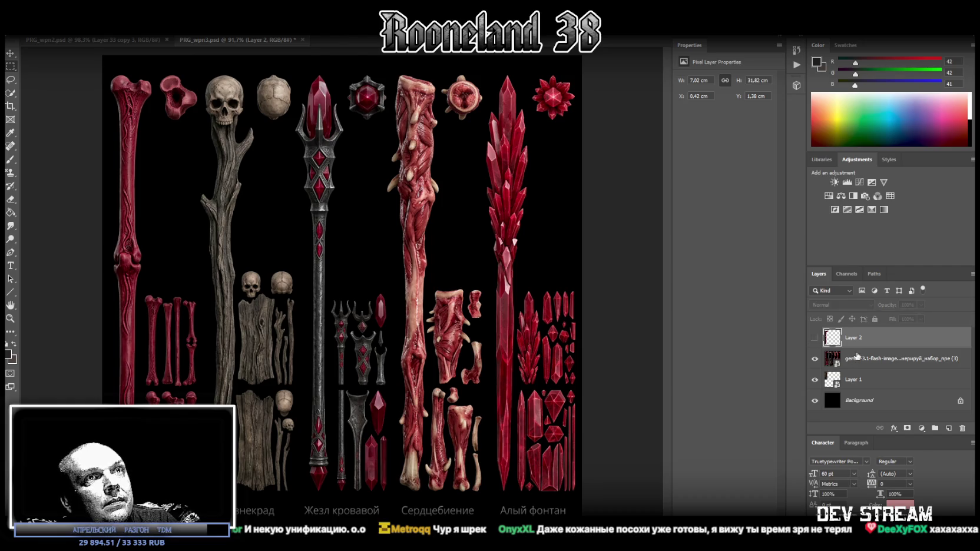
left_click(868, 360)
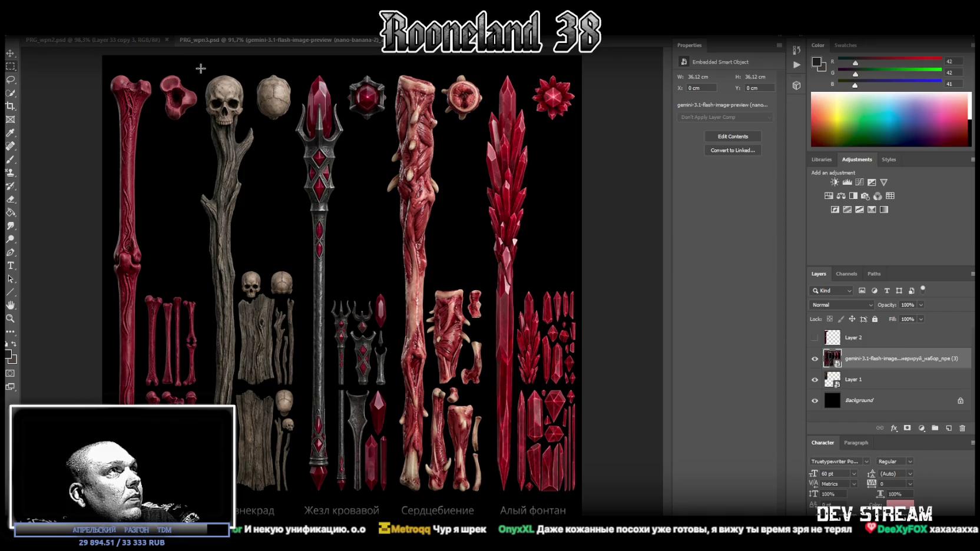
left_click_drag(201, 69, 247, 501)
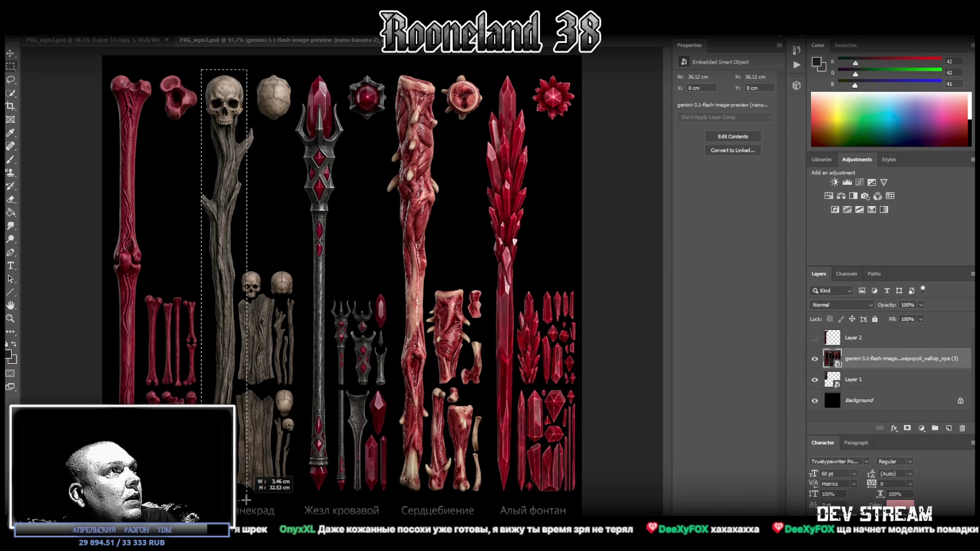
- Refine the skull-topped wooden staff selection, adding the skull's edges and trimming empty strips
left_click_drag(198, 190, 211, 211, "shift")
left_click_drag(245, 126, 252, 151, "shift")
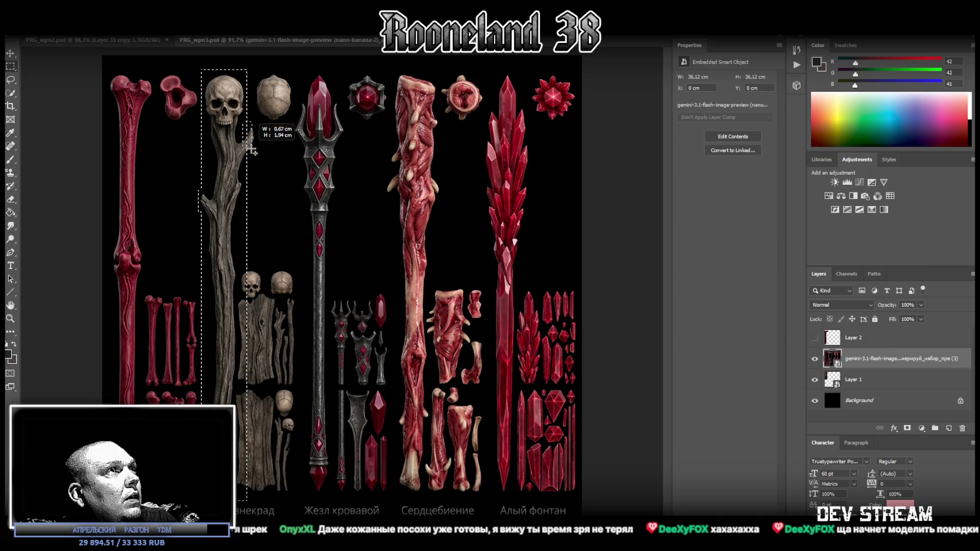
left_click_drag(252, 150, 255, 154, "shift")
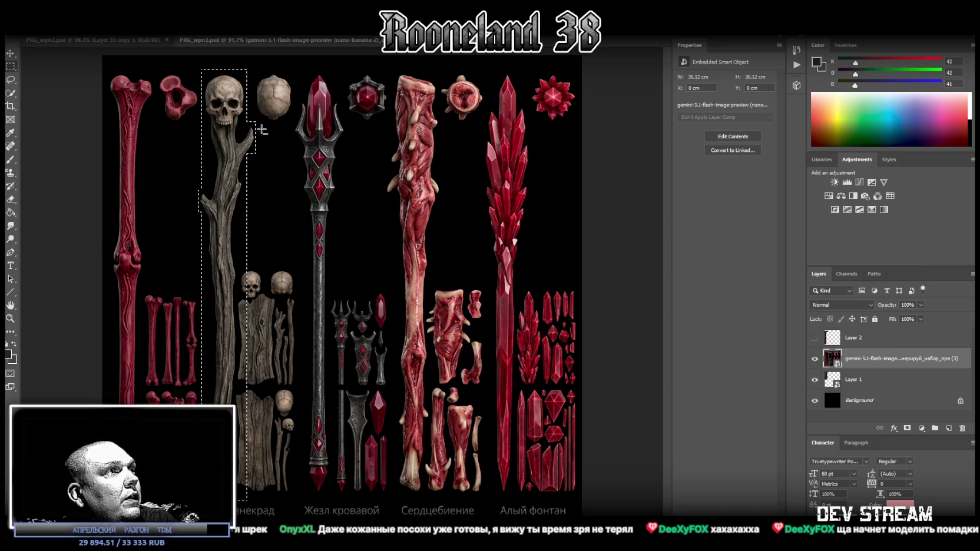
mouse_move(265, 269)
left_mouse_down("shift")
mouse_move(255, 396)
mouse_move(238, 428)
left_mouse_up("shift")
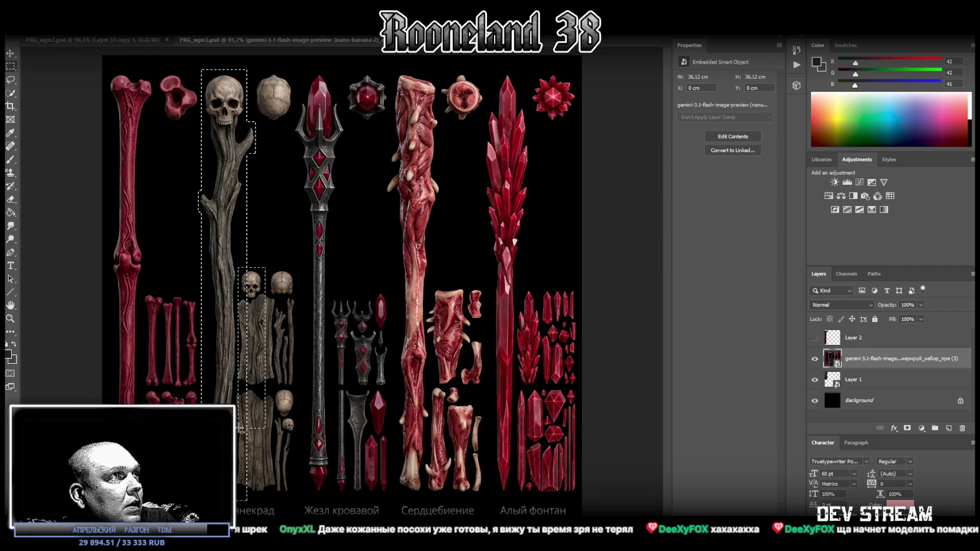
key("ctrl+z")
mouse_move(231, 391)
left_mouse_down("shift")
mouse_move(239, 412)
mouse_move(252, 400)
mouse_move(238, 472)
left_mouse_up("shift")
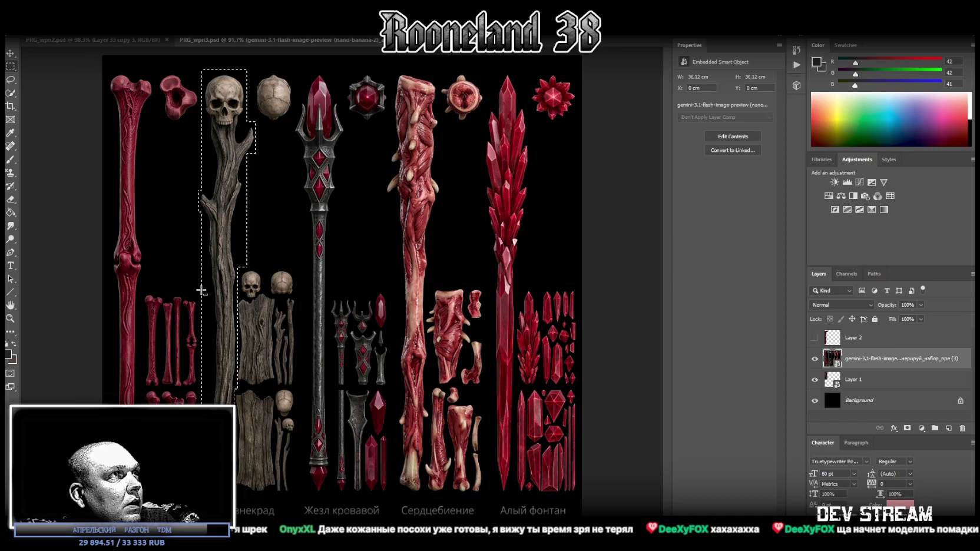
left_click_drag(187, 268, 210, 413, "alt")
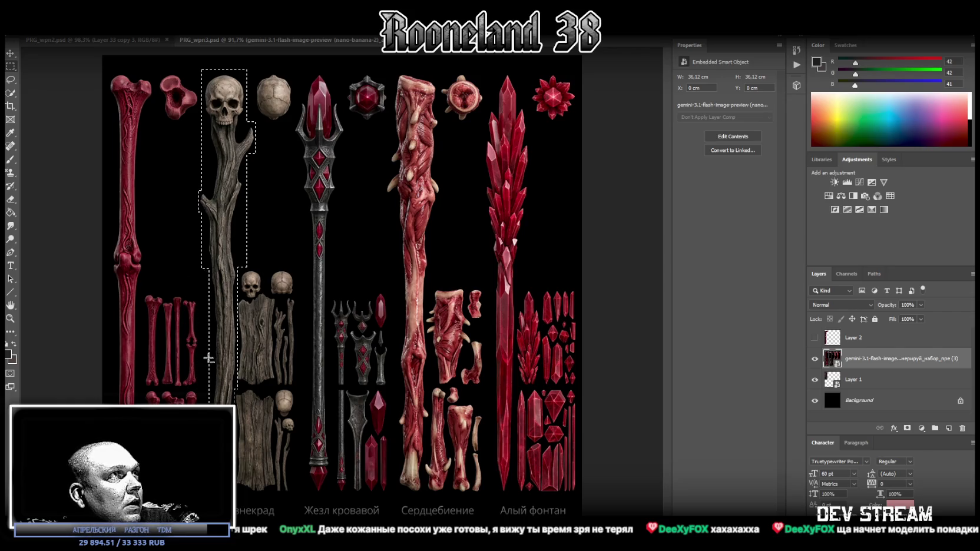
left_click_drag(196, 148, 210, 191, "alt")
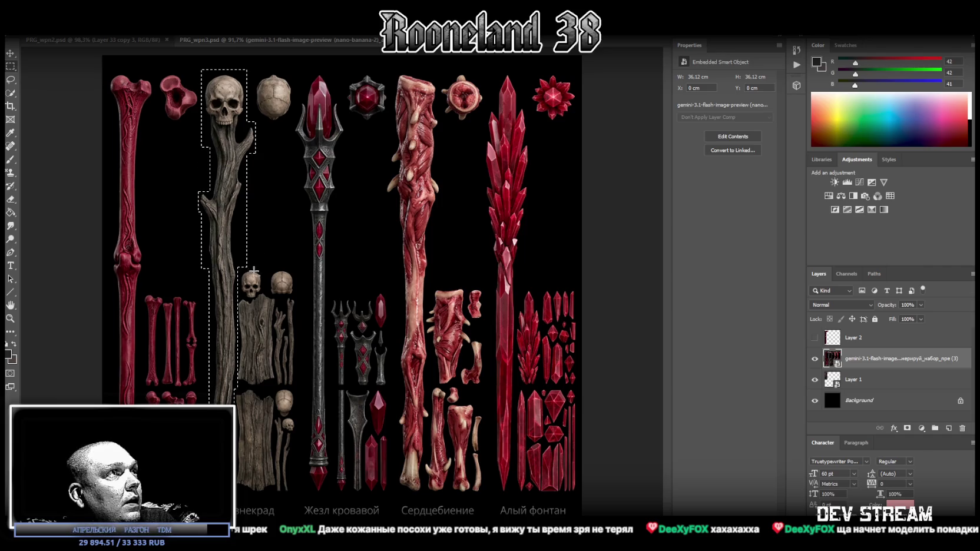
left_click_drag(257, 269, 239, 206, "alt")
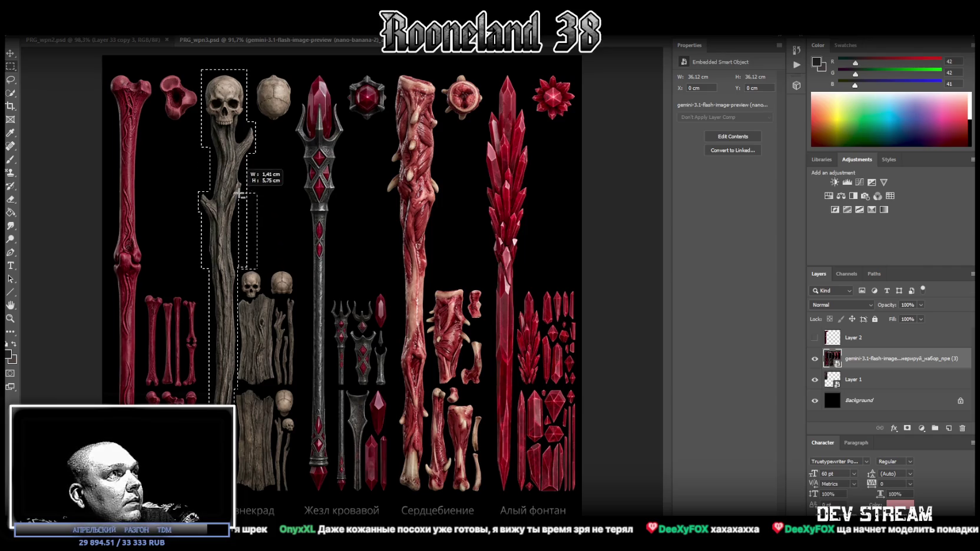
left_click_drag(238, 205, 238, 206, "alt")
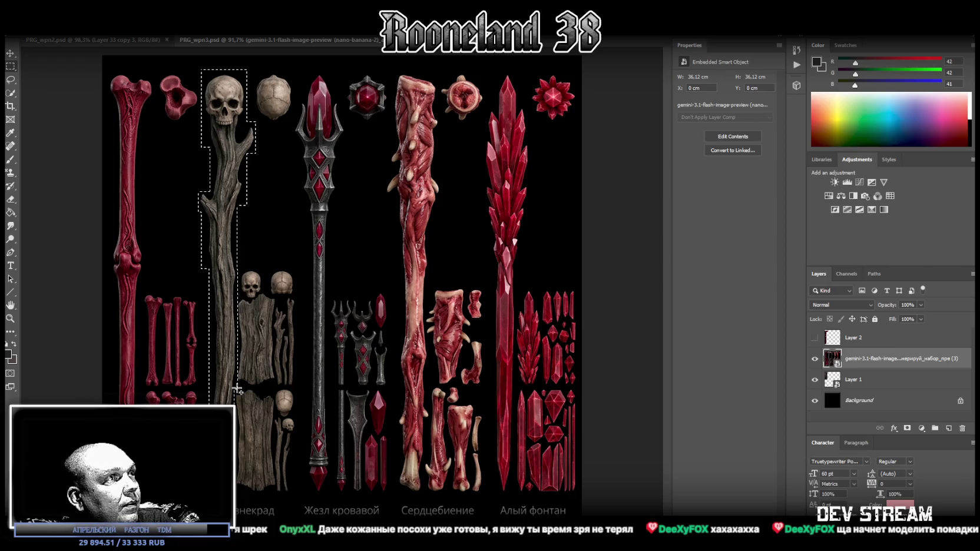
- Add the plank pieces below the skull and the second skull to the selection
left_click_drag(236, 389, 277, 293, "shift")
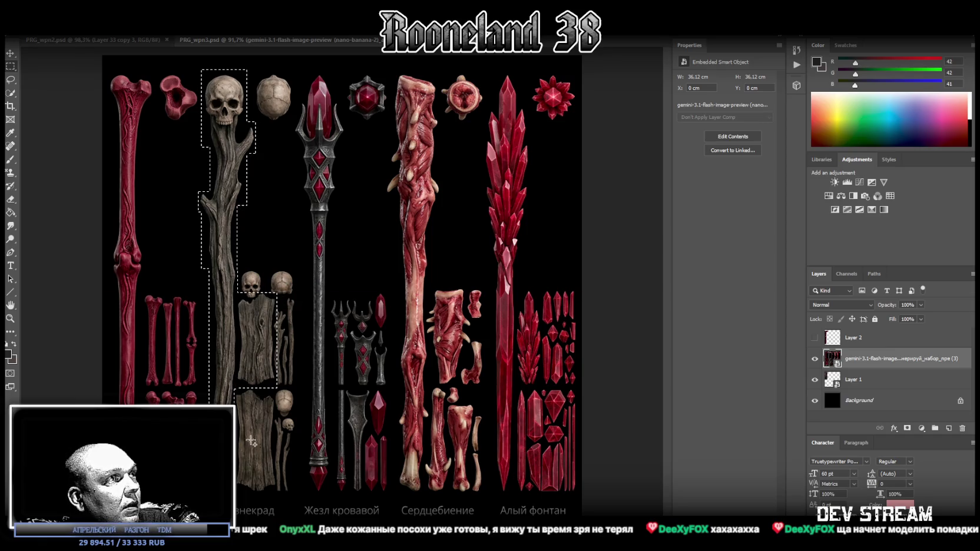
left_click_drag(230, 384, 278, 495, "shift")
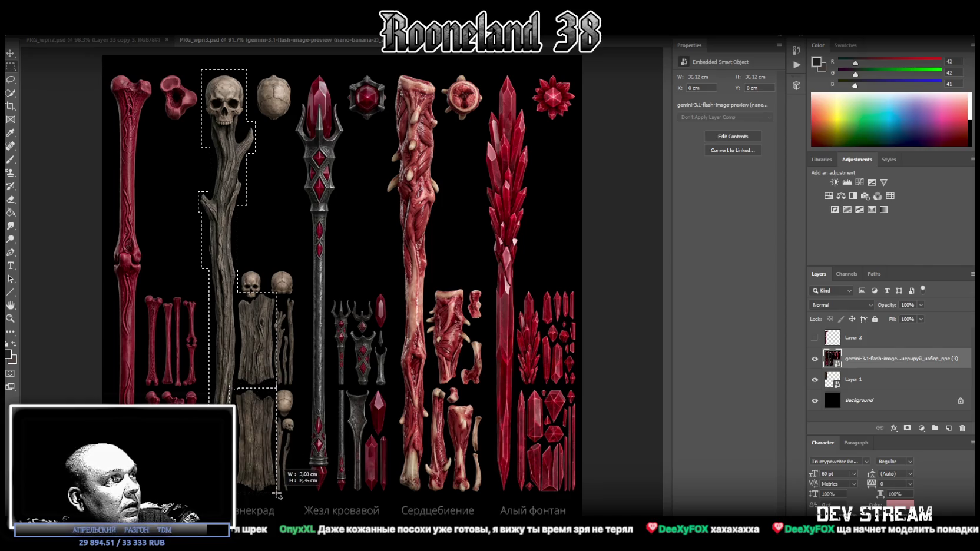
left_click_drag(278, 495, 278, 495, "shift")
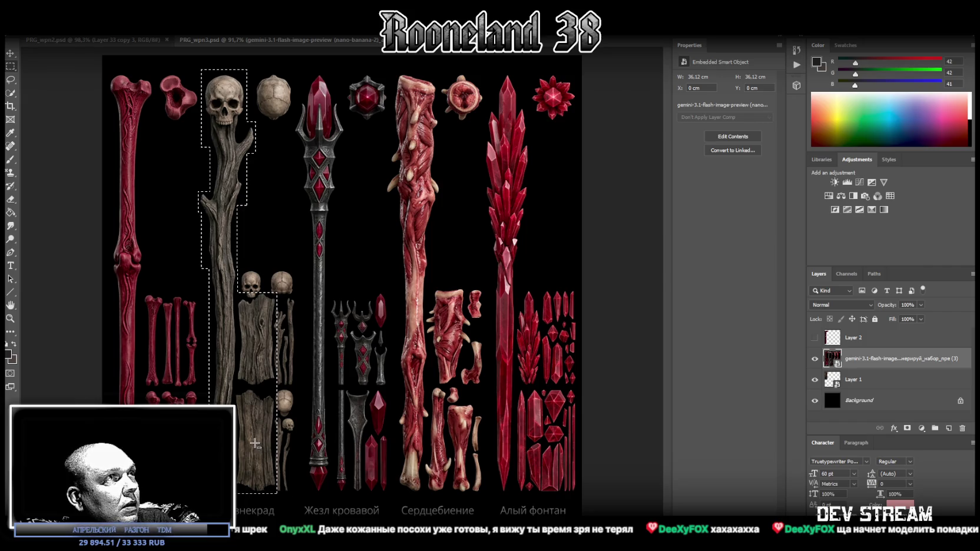
left_click_drag(250, 71, 294, 122, "shift")
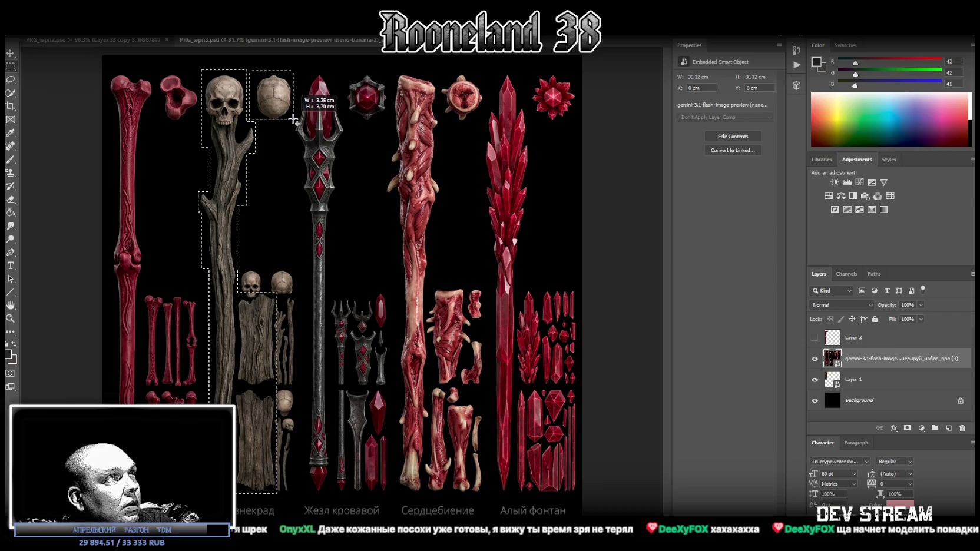
left_click_drag(293, 122, 293, 122, "shift")
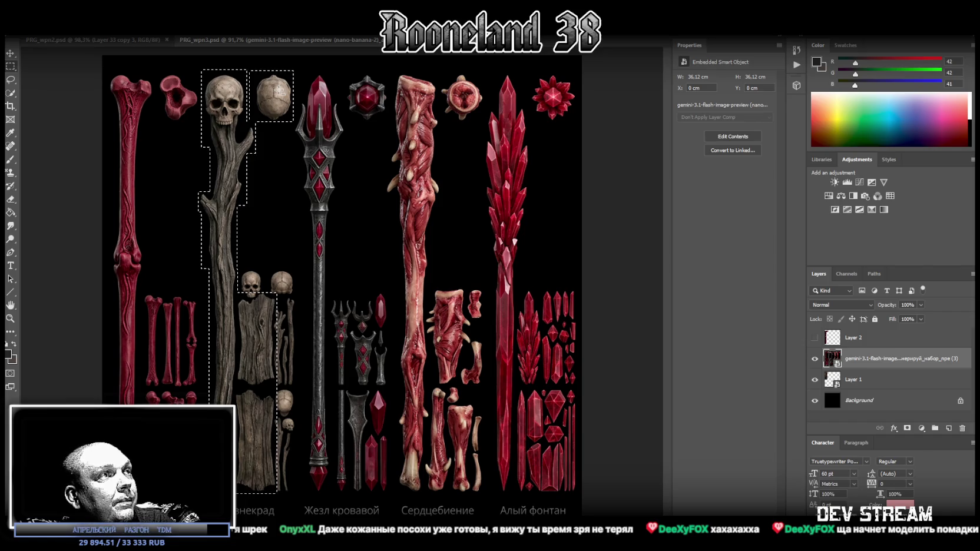
- Copy the wooden staff pieces onto a new Layer 3 and hide it
right_click(280, 92)
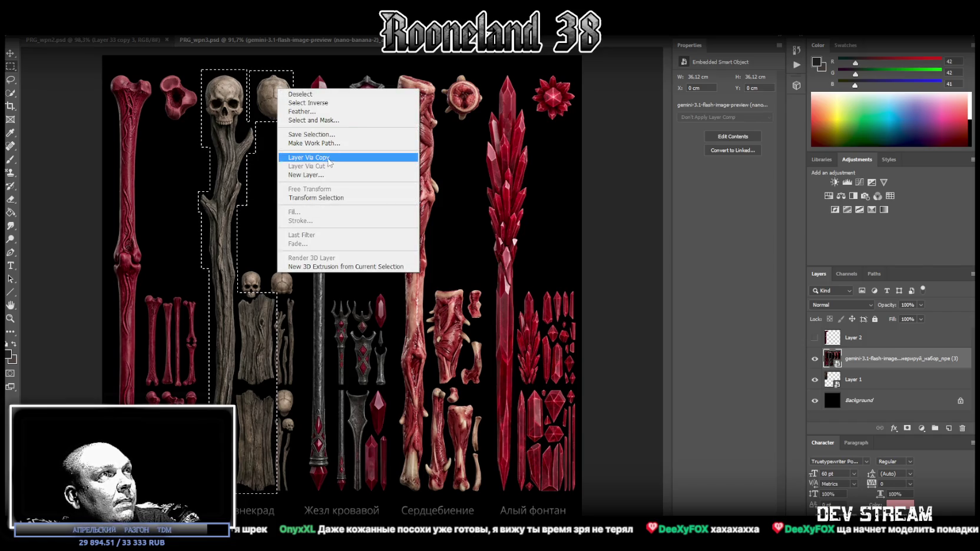
left_click(308, 157)
left_click(816, 359)
left_click(853, 384)
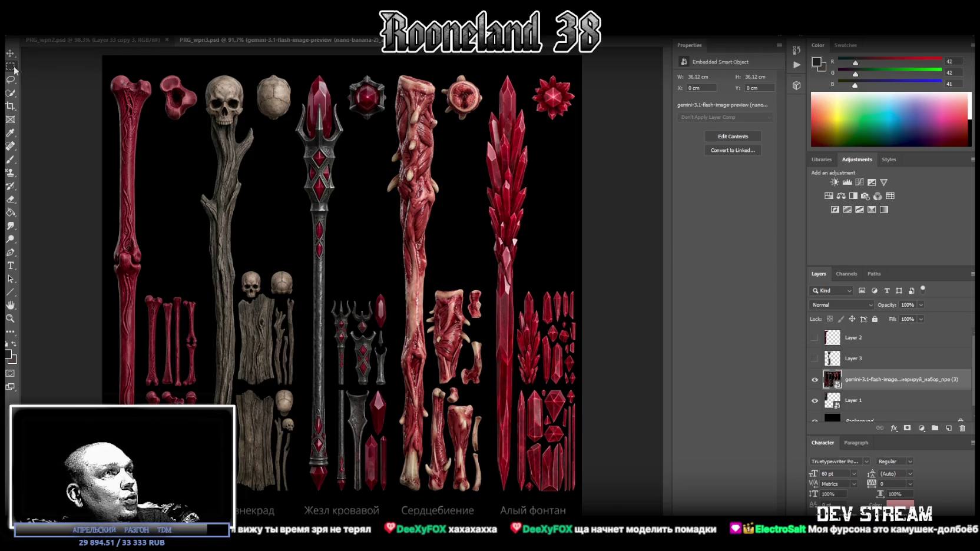
- Select the dark metal staff and red gem, trimming empty space, and copy them to Layer 4
left_click_drag(297, 68, 319, 258)
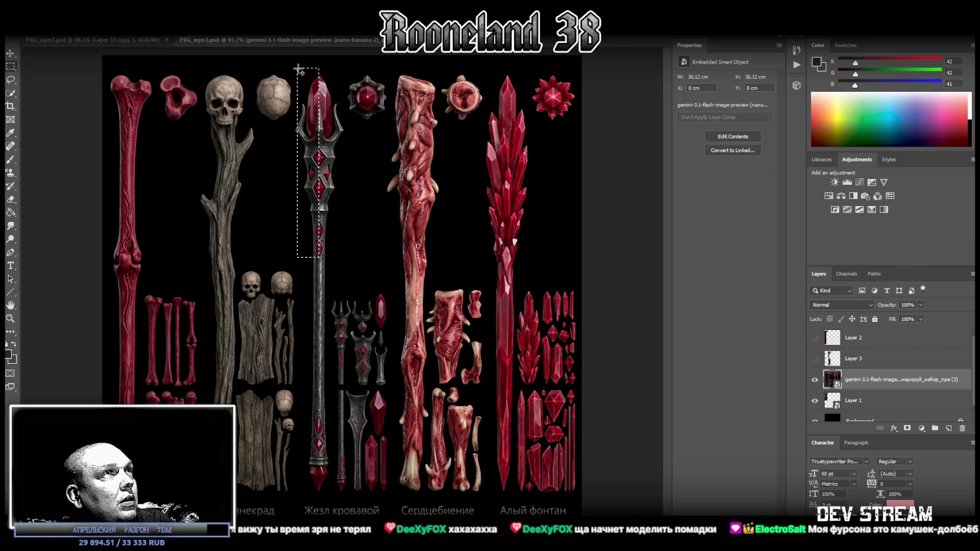
left_click_drag(288, 61, 346, 500, "shift")
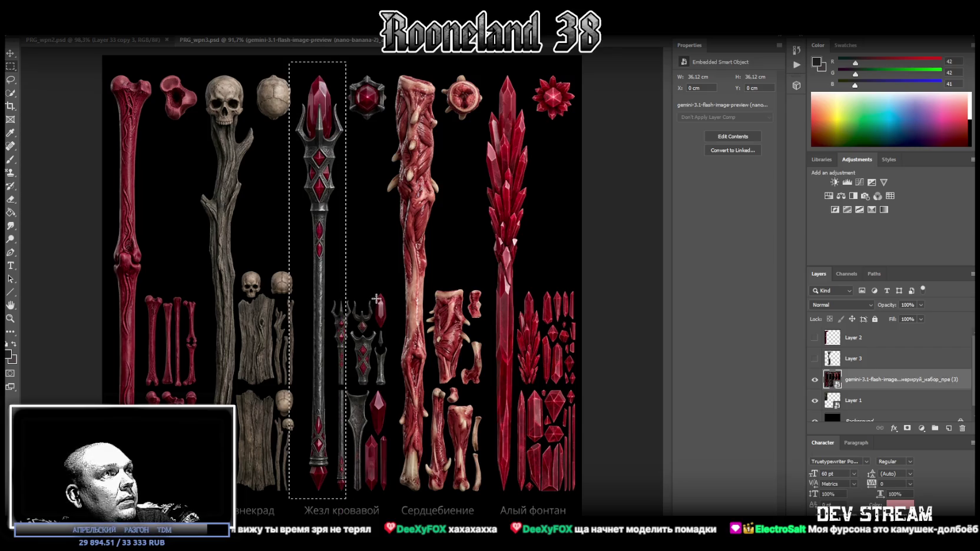
left_click_drag(355, 218, 330, 505, "alt")
mouse_move(269, 512)
left_mouse_down("shift")
mouse_move(287, 182)
mouse_move(306, 221)
left_mouse_up("shift")
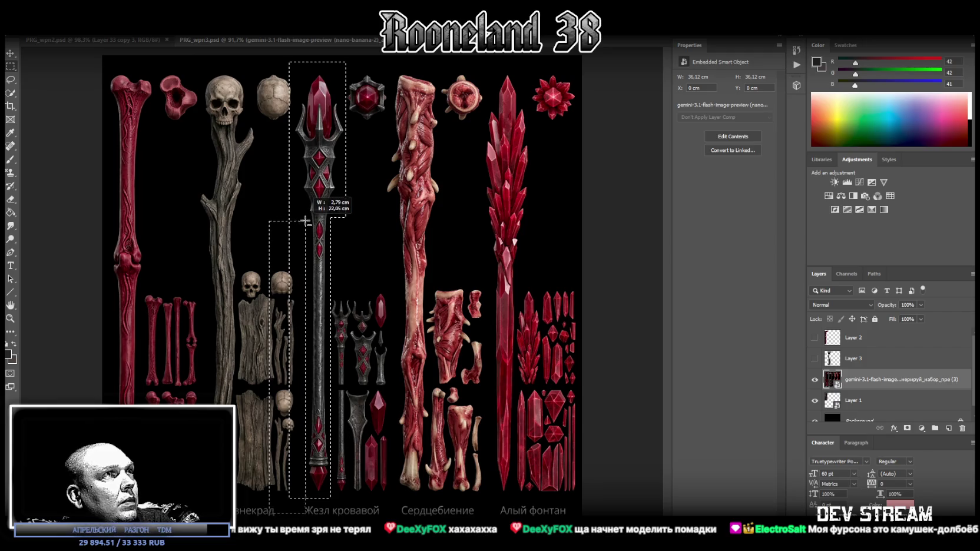
left_click_drag(305, 219, 305, 219, "alt")
mouse_move(247, 234)
left_mouse_down("shift")
mouse_move(273, 101)
mouse_move(293, 59)
mouse_move(363, 76)
left_mouse_up("shift")
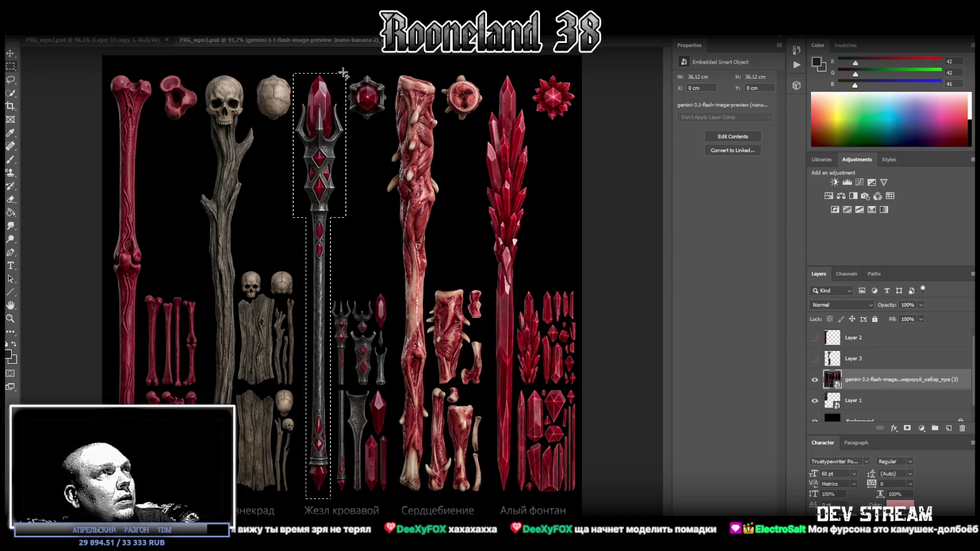
left_click_drag(345, 73, 389, 122, "shift")
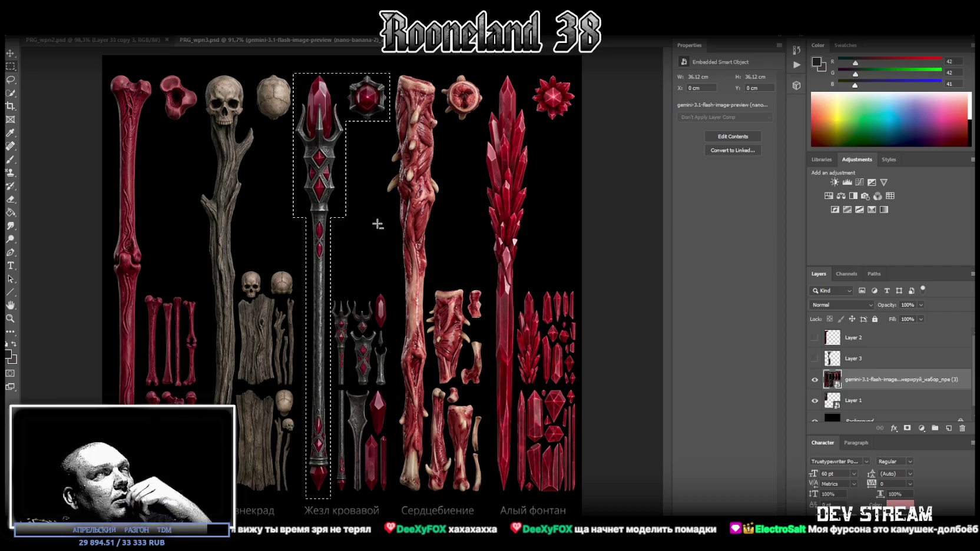
right_click(320, 168)
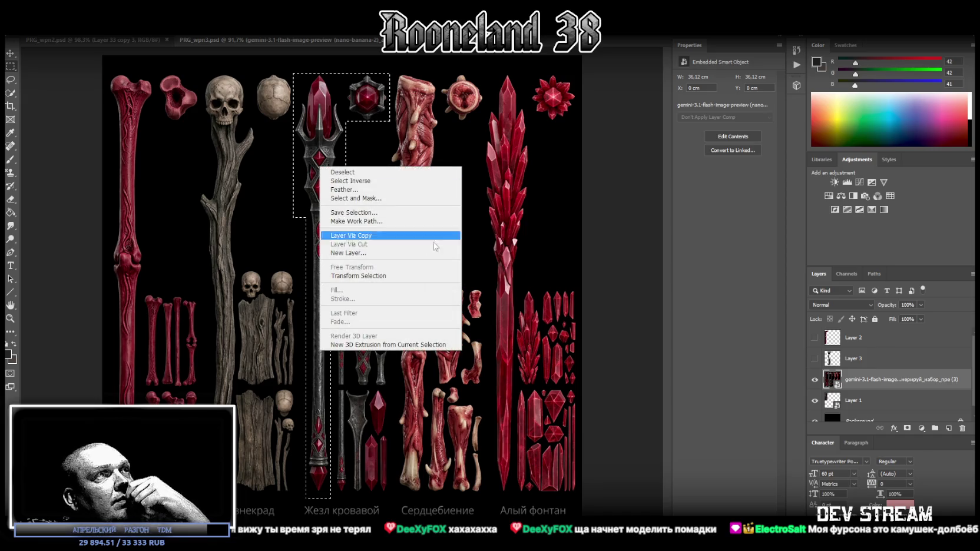
left_click(379, 236)
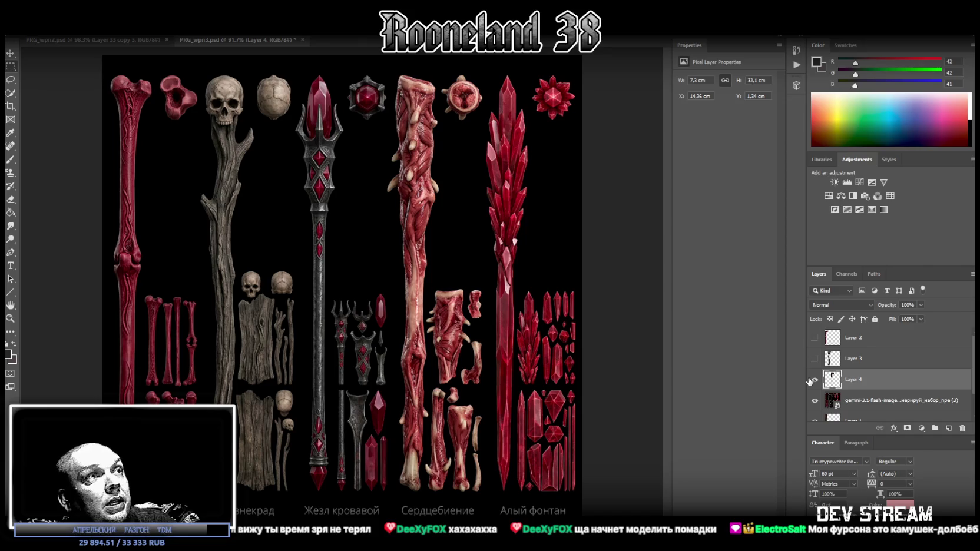
- Hide Layer 4 and marquee the flesh staff, trimming empty space on both sides
left_click(816, 382)
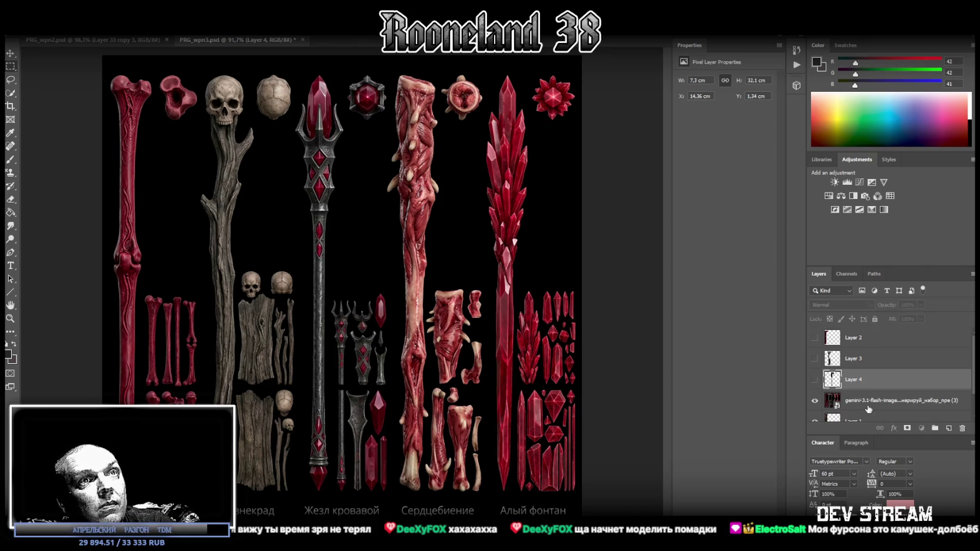
left_click(868, 405)
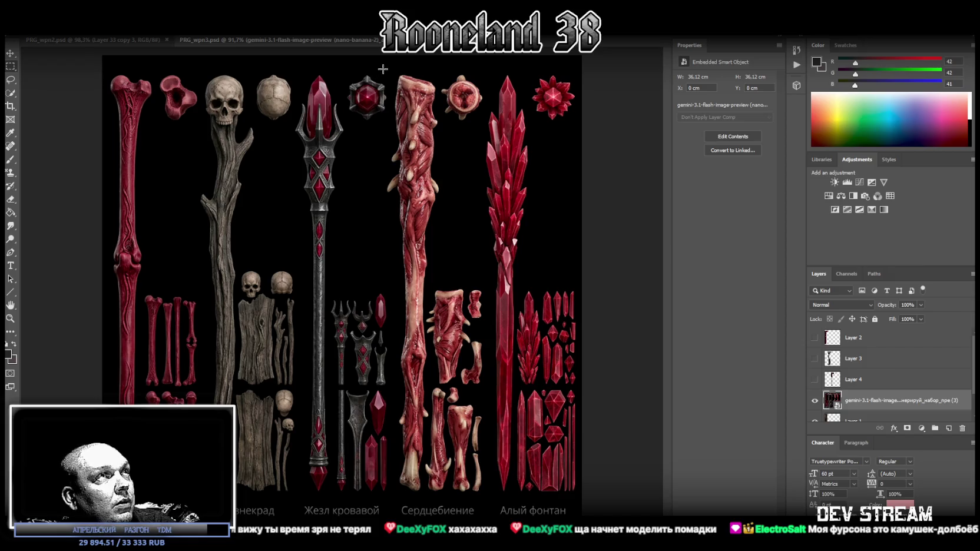
left_click_drag(390, 70, 432, 494)
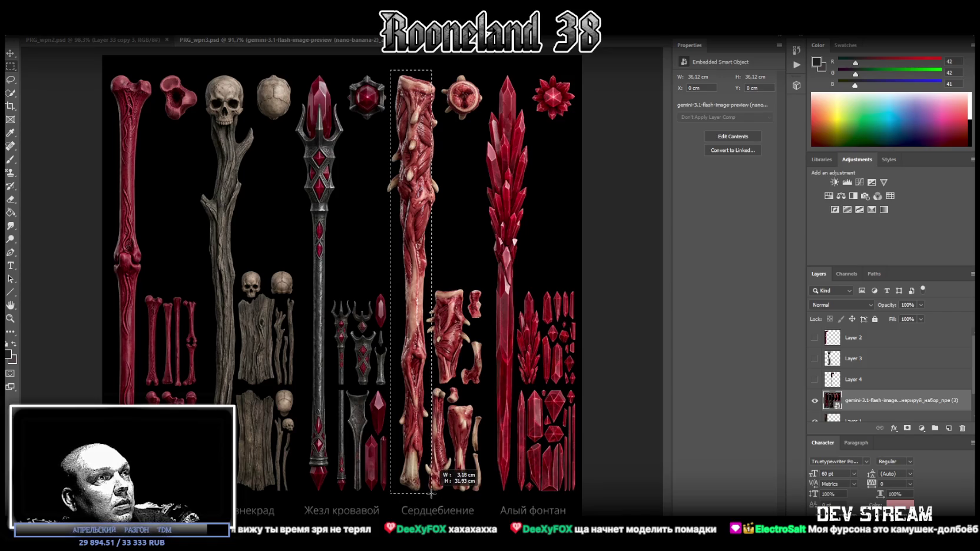
left_click_drag(432, 493, 440, 493)
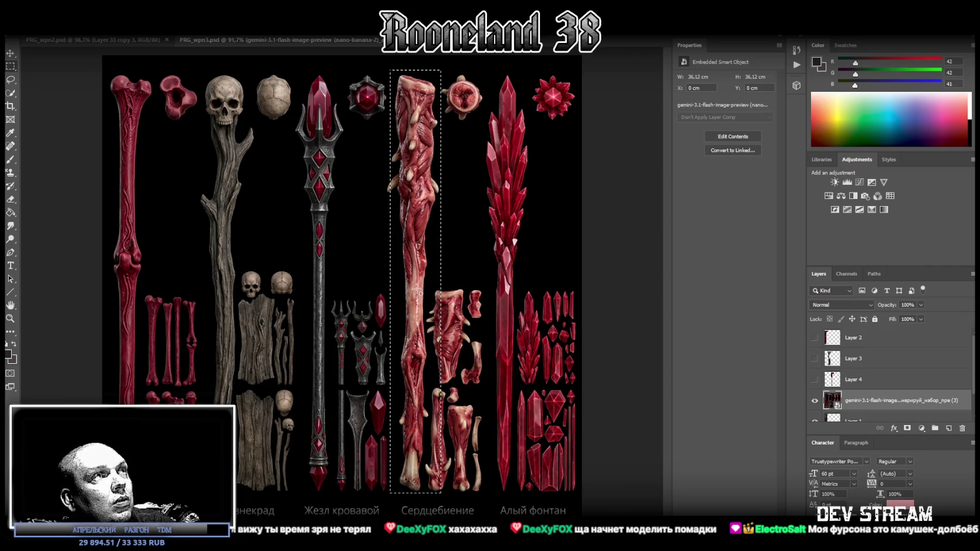
left_click_drag(397, 197, 385, 179, "shift")
mouse_move(380, 231)
left_mouse_down("shift")
mouse_move(395, 501)
mouse_move(412, 504)
left_mouse_up("shift")
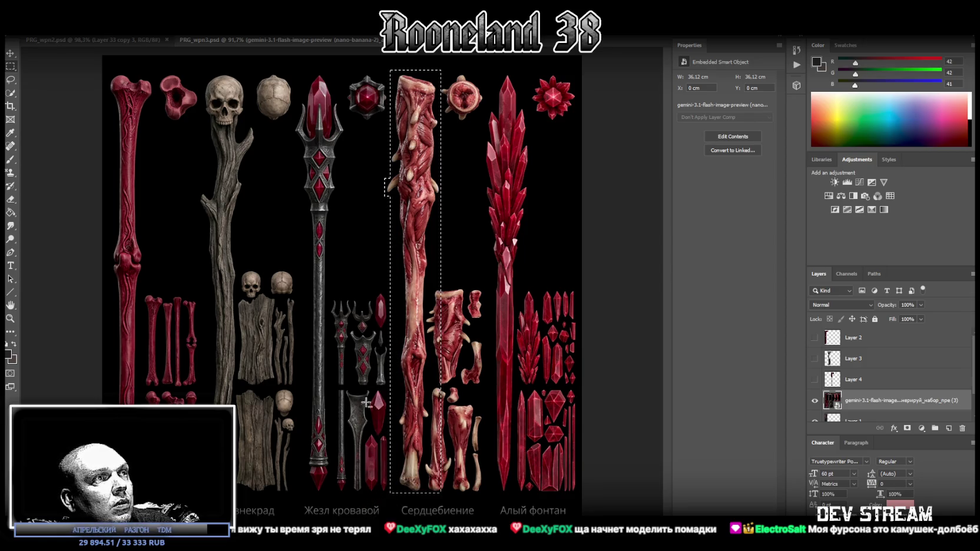
left_click_drag(360, 506, 394, 195, "shift")
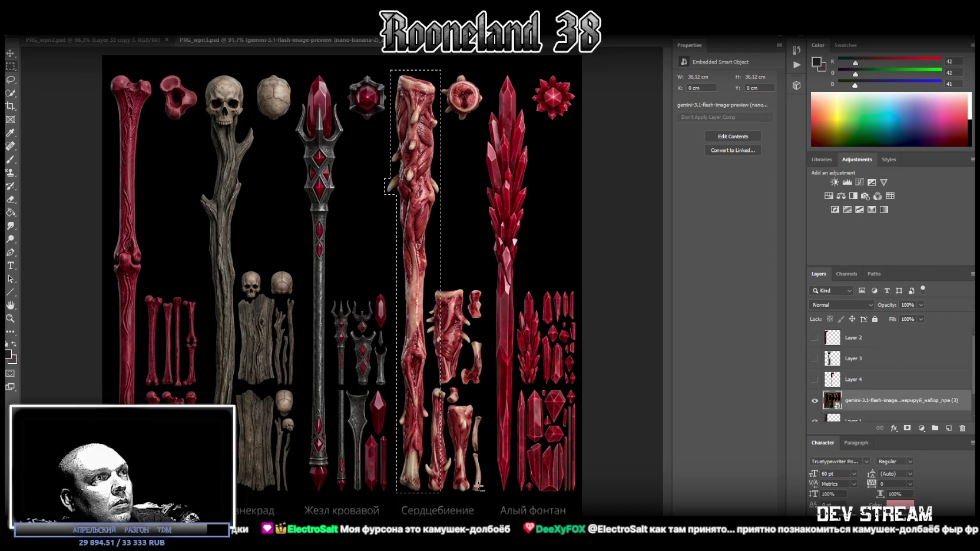
left_click_drag(472, 489, 433, 223, "shift")
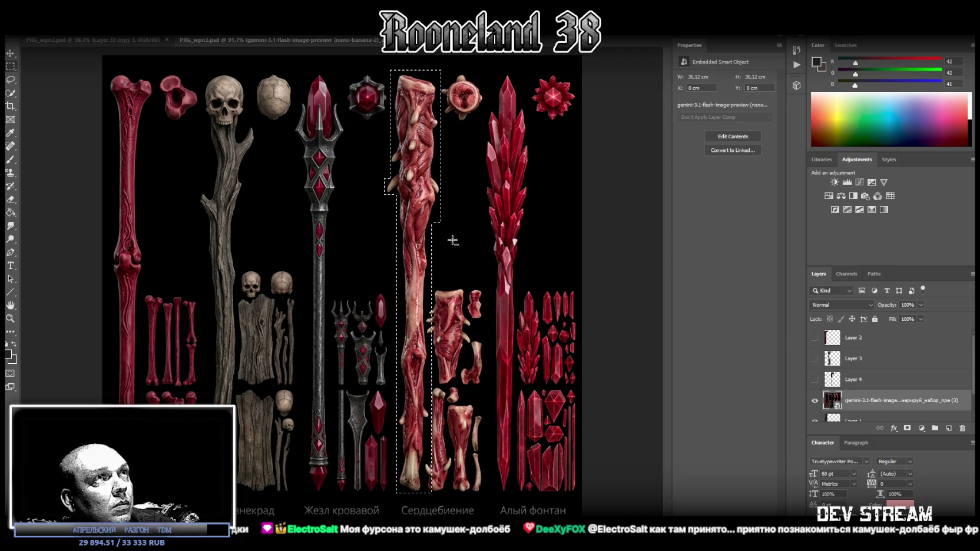
- Add the round flesh ornament, tighten the base, and copy the selection to Layer 5
left_click_drag(436, 70, 487, 124, "shift")
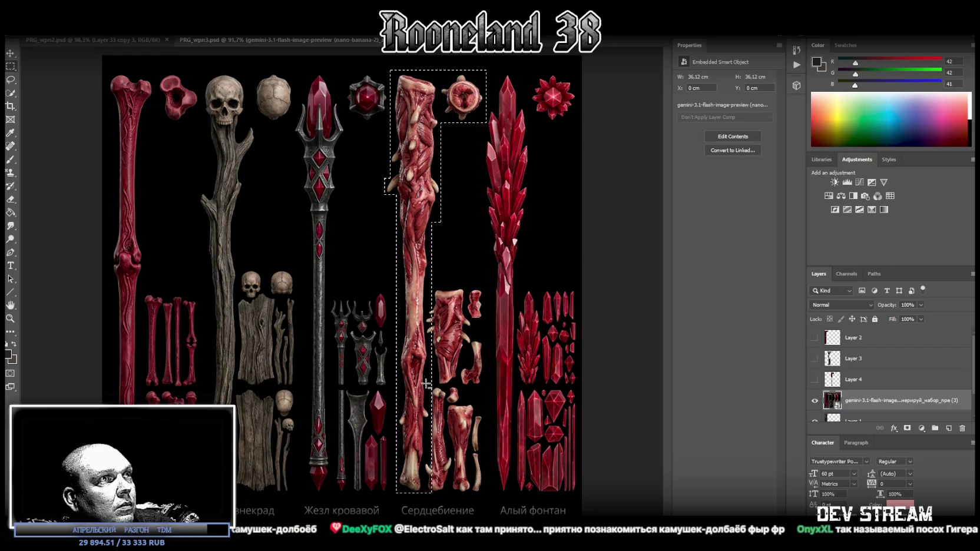
left_click_drag(439, 497, 426, 458, "shift")
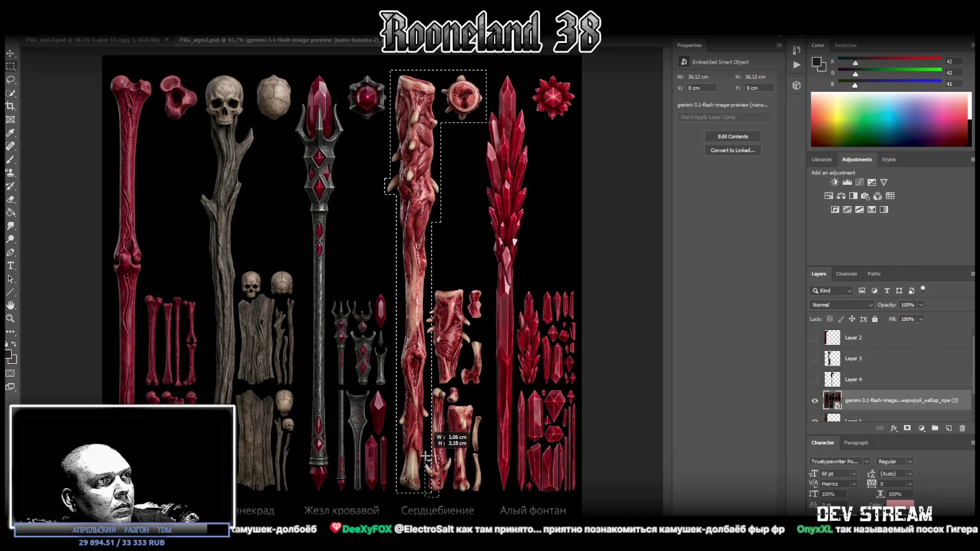
left_click_drag(426, 458, 425, 459, "shift")
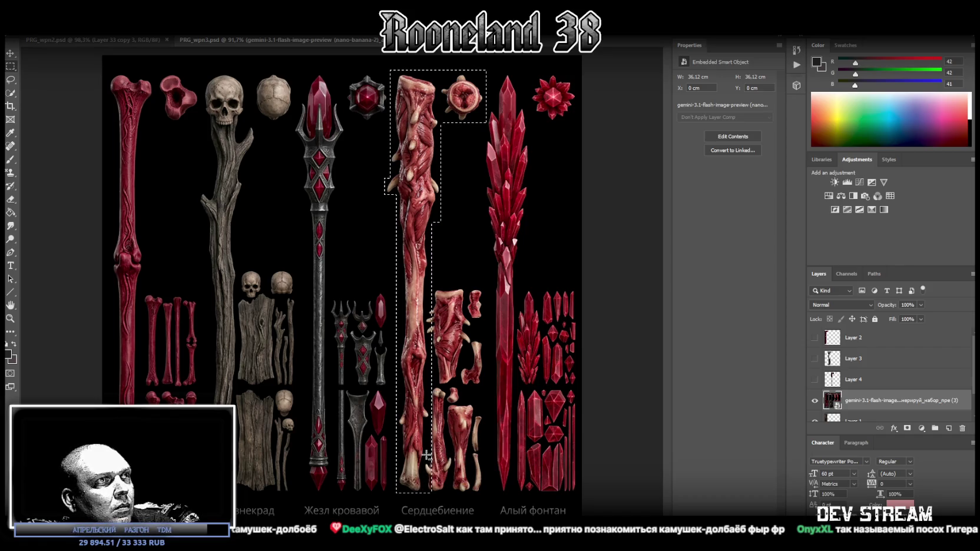
left_click_drag(433, 330, 427, 302, "shift")
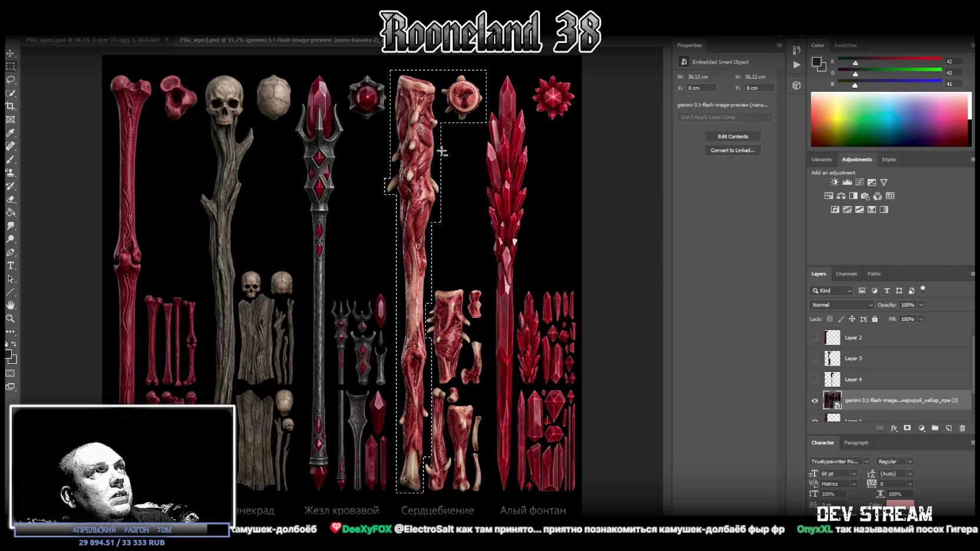
right_click(417, 166)
left_click(469, 234)
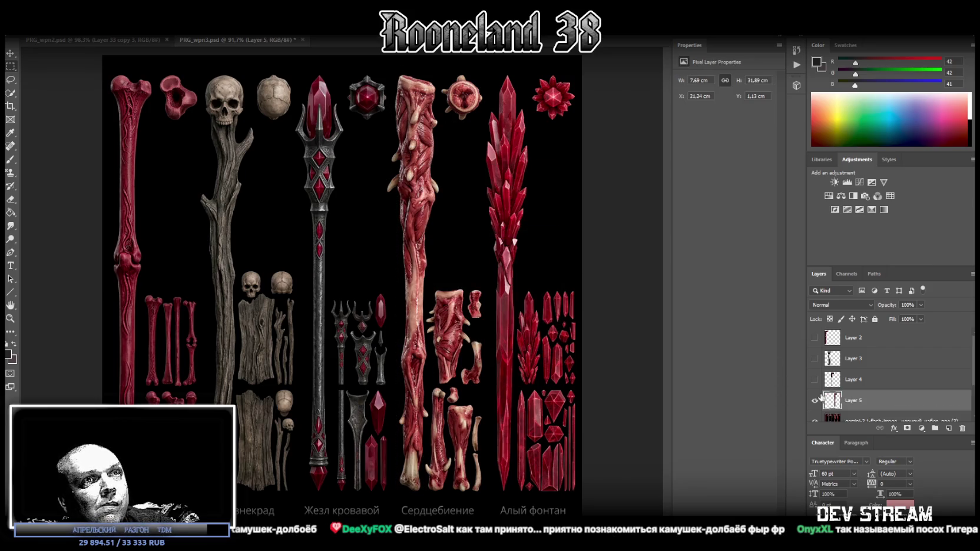
left_click(859, 420)
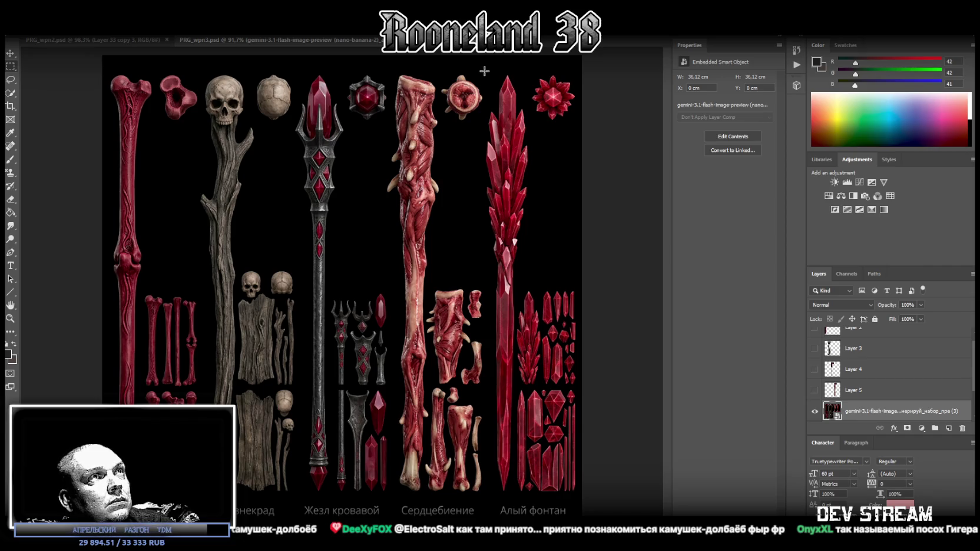
- Marquee the crystal staff and star, subtracting the shards, top strip and bottom areas
left_click_drag(484, 71, 530, 497)
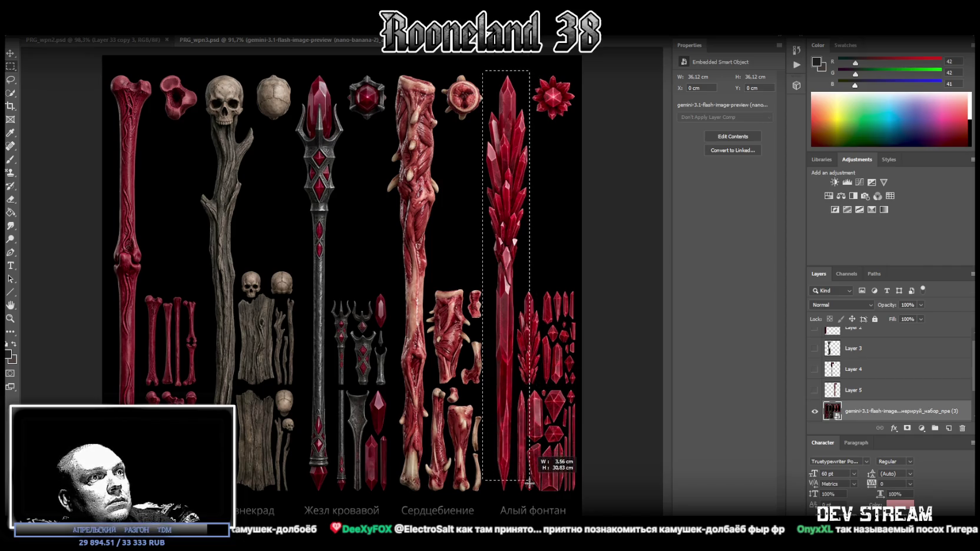
left_click_drag(530, 497, 578, 500)
left_click_drag(455, 506, 491, 238, "shift")
mouse_move(581, 510)
left_mouse_down("alt")
mouse_move(527, 244)
mouse_move(516, 266)
left_mouse_up("alt")
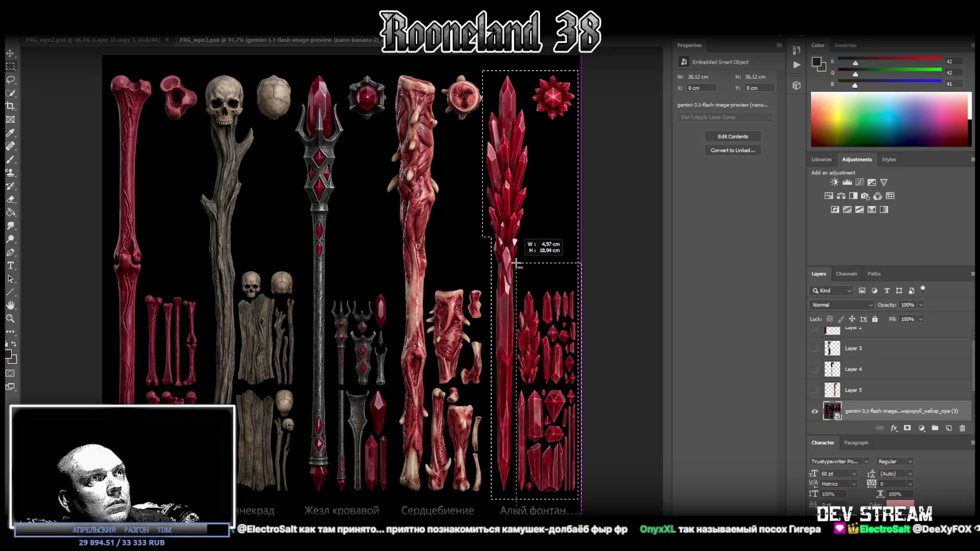
left_click_drag(516, 266, 516, 263, "alt")
left_click_drag(582, 274, 533, 125, "alt")
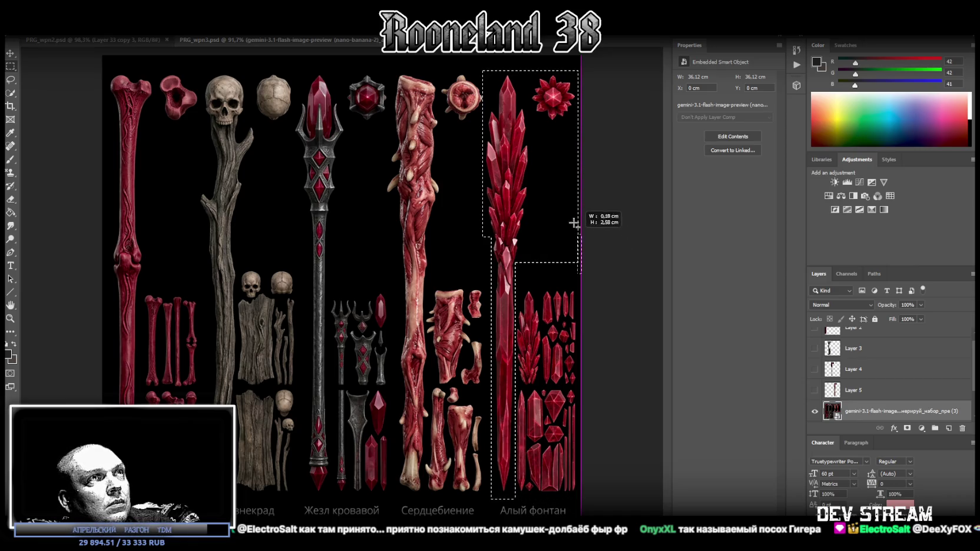
left_click_drag(533, 125, 533, 123, "alt")
left_click_drag(467, 63, 595, 72, "alt")
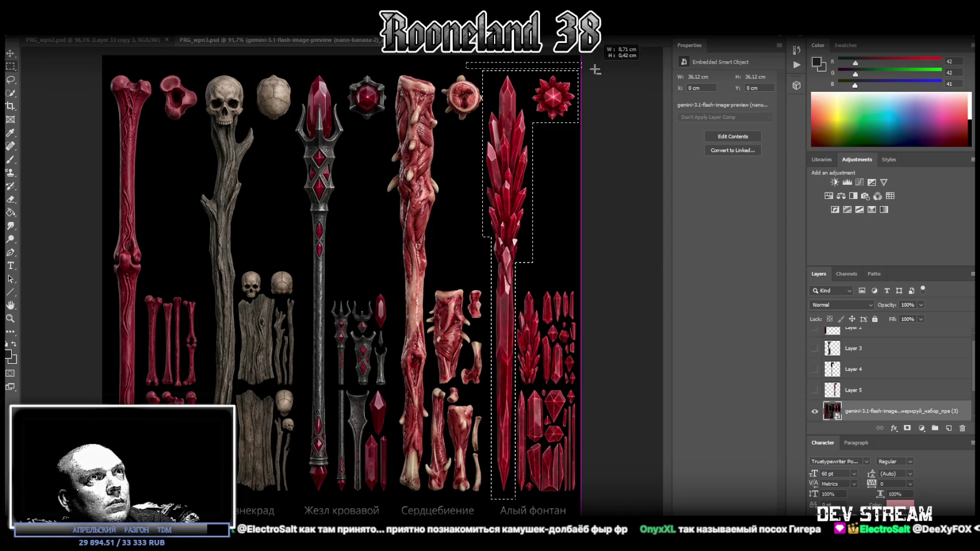
left_click_drag(596, 71, 595, 72, "alt")
left_click_drag(552, 275, 523, 238, "alt")
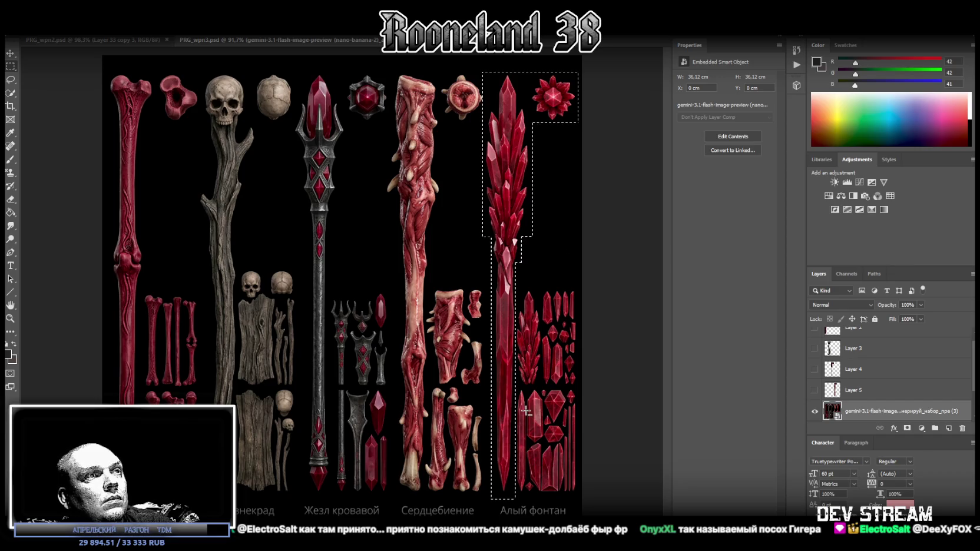
left_click_drag(471, 518, 533, 498, "alt")
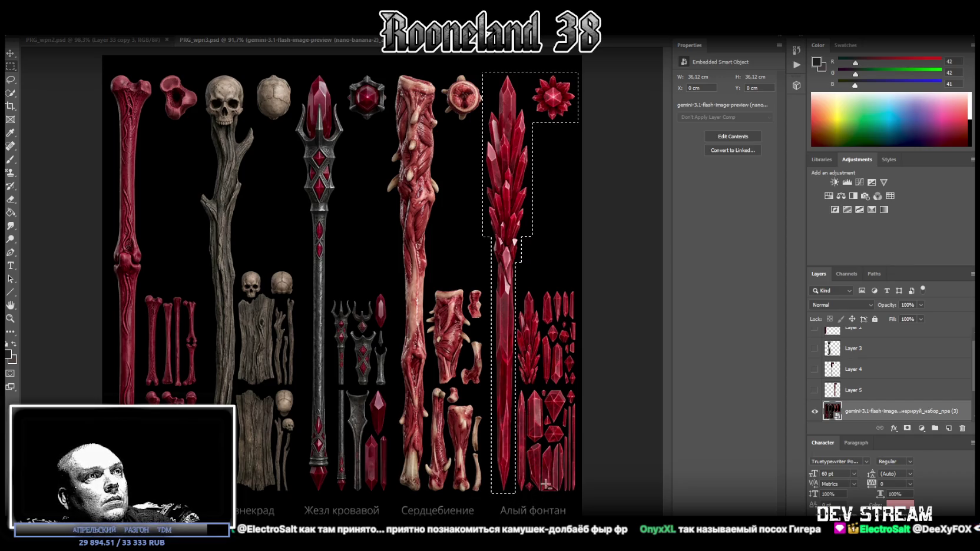
- Copy the crystal staff to Layer 6, hide the sheet and Background, and show Layer 2
right_click(510, 166)
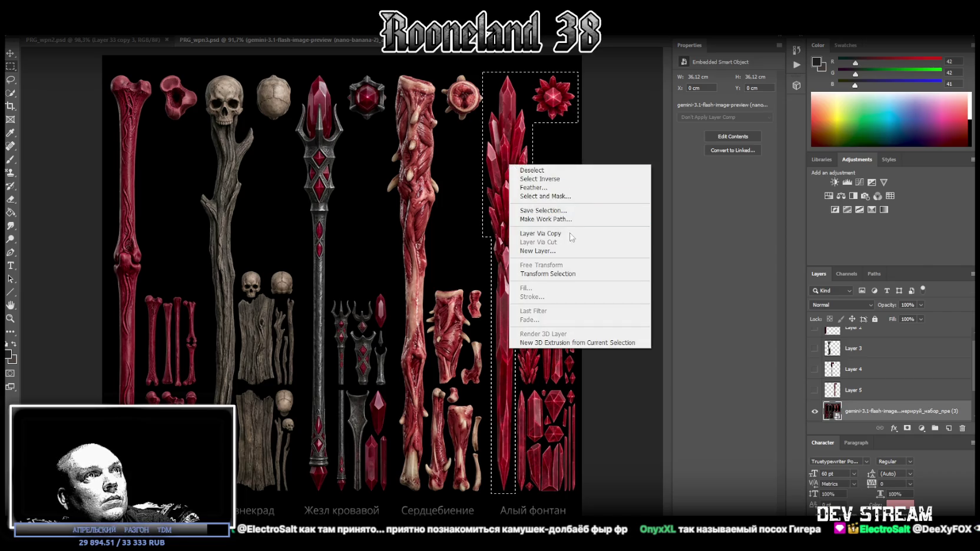
left_click(560, 234)
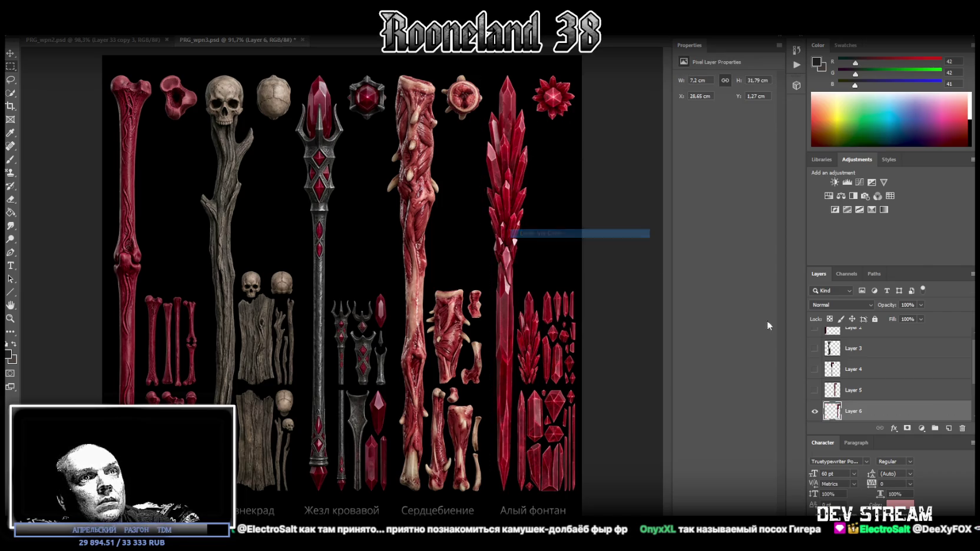
left_click(816, 392)
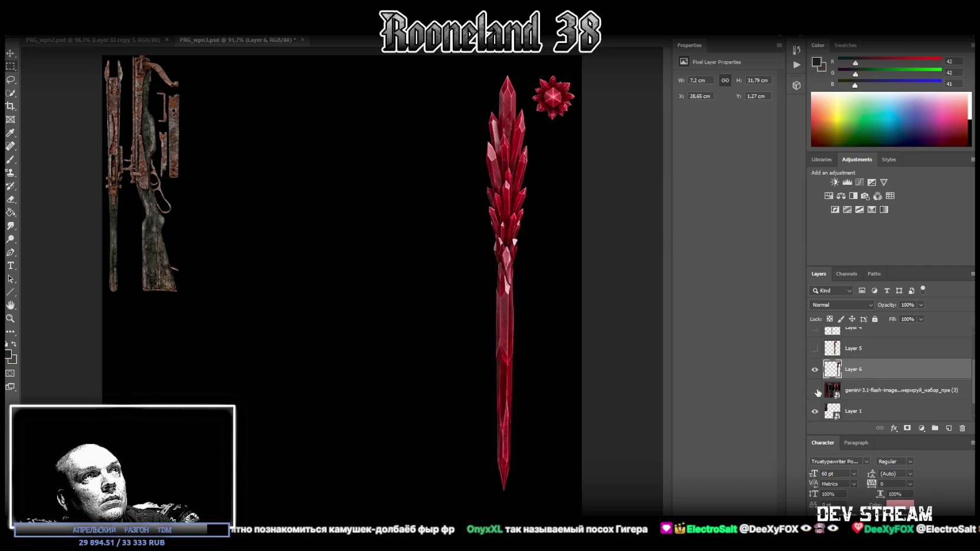
left_click(817, 392)
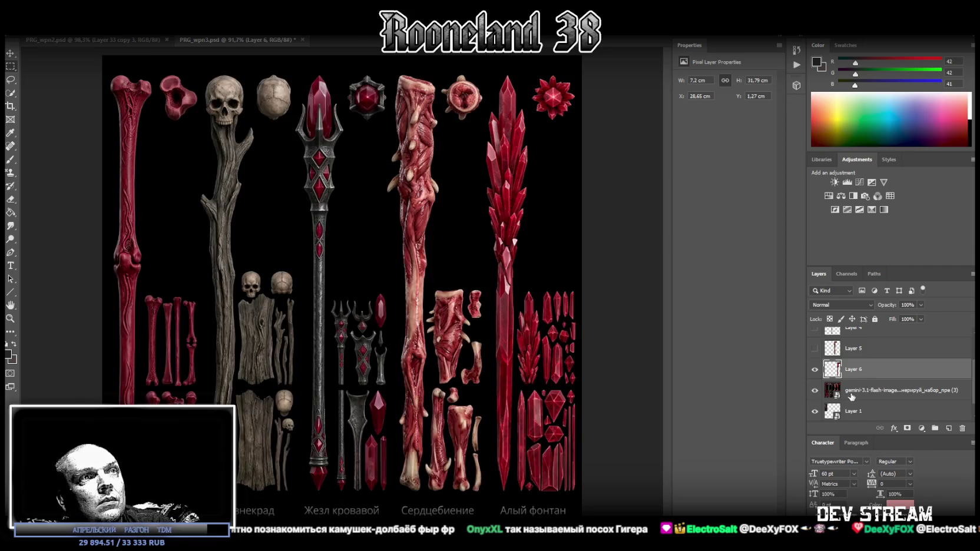
left_click(816, 392)
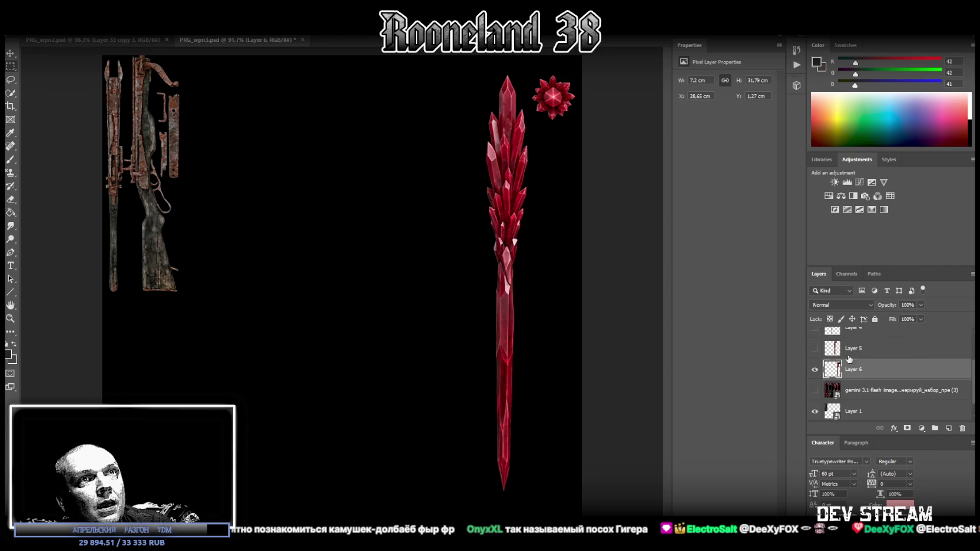
scroll(849, 358, "up", 1)
scroll(846, 362, "up", 1)
scroll(841, 367, "up", 1)
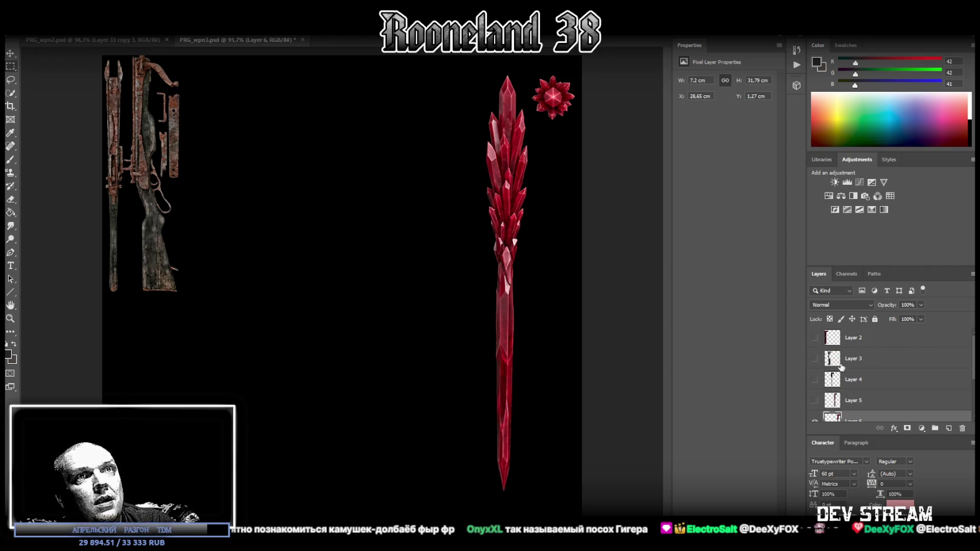
left_click(816, 338)
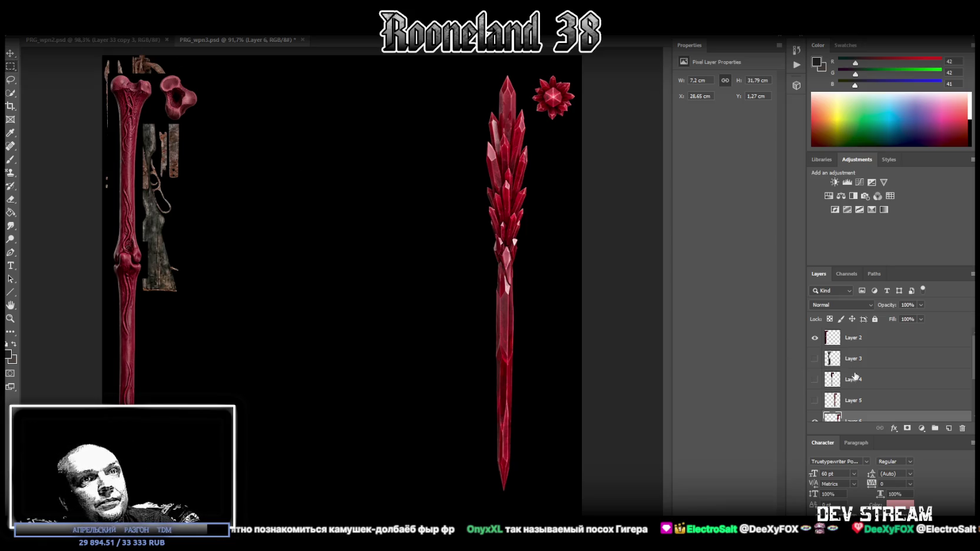
scroll(855, 377, "down", 3)
left_click(815, 411)
- Move the crystal staff left and the red bone staff beside the rifles at X 5.96, Y 0 cm
left_click(10, 53)
mouse_move(129, 124)
left_mouse_down()
mouse_move(82, 135)
mouse_move(112, 136)
left_mouse_up()
scroll(883, 377, "up", 3)
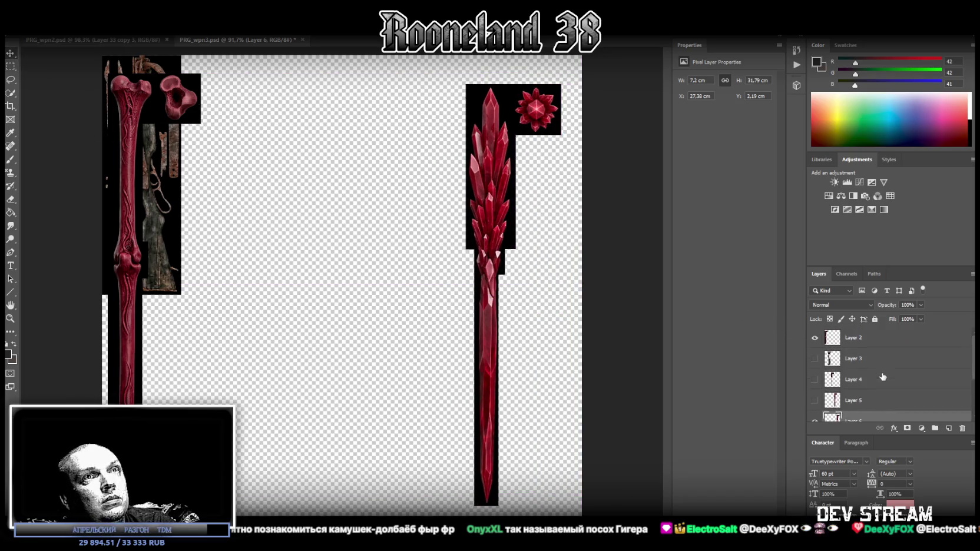
left_click(862, 343)
mouse_move(126, 132)
left_mouse_down()
mouse_move(212, 134)
mouse_move(204, 120)
left_mouse_up()
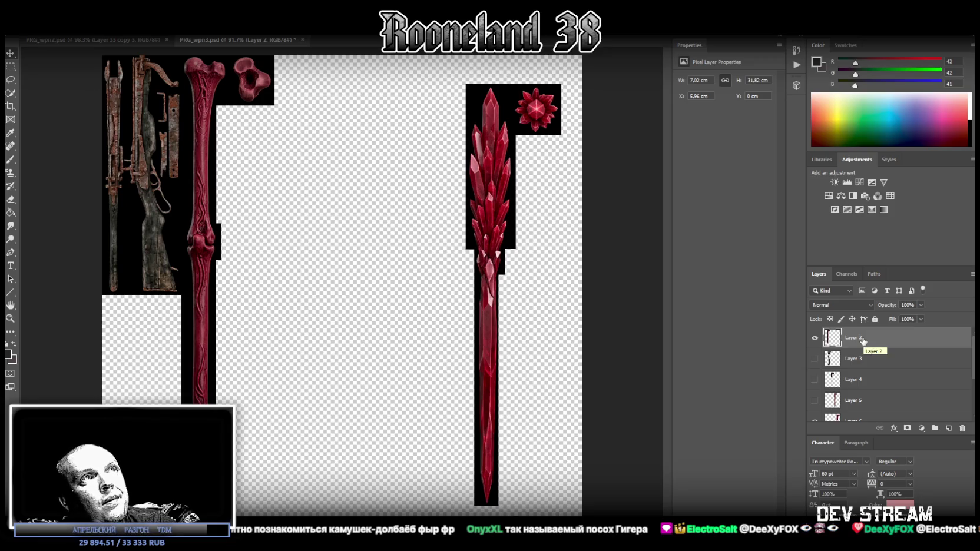
- Cut the small red bone piece onto Layer 7 and convert Layers 7 and 2 to smart objects
left_click(11, 66)
left_click_drag(326, 125, 228, 45)
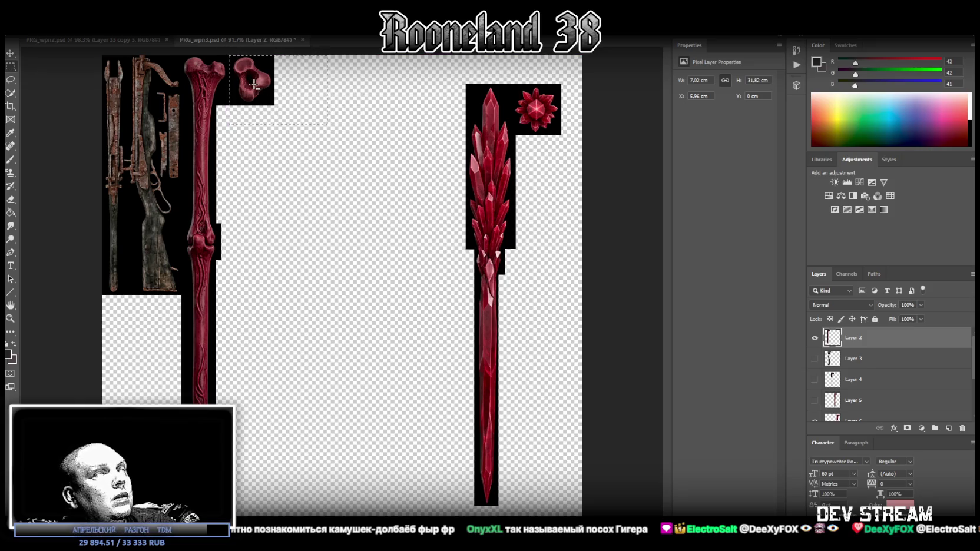
right_click(254, 85)
left_click(321, 166)
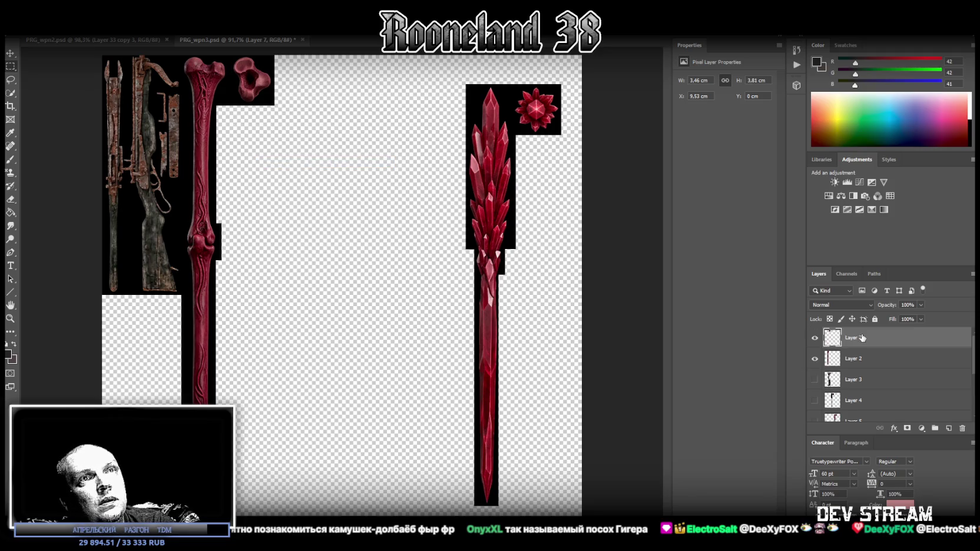
right_click(863, 338)
left_click(785, 261)
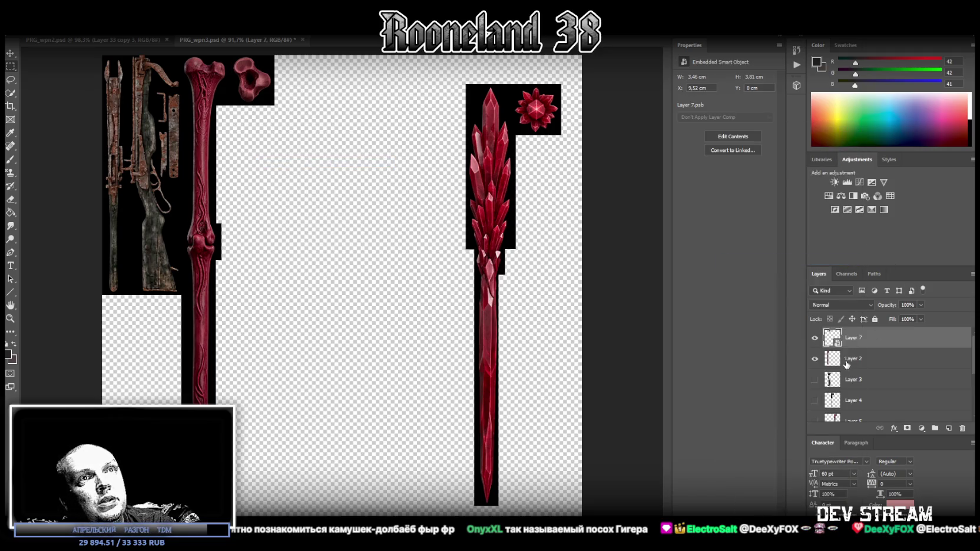
right_click(846, 365)
left_click(784, 261)
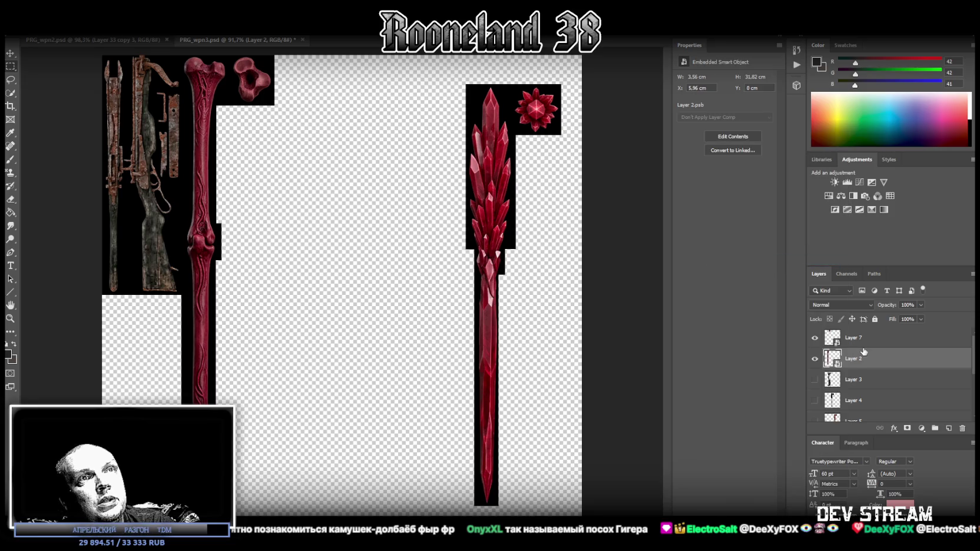
- Shrink the bone staff and piece together into a narrow column beside the rifles, then show Layer 3
left_click(863, 339, "shift")
key("ctrl+t")
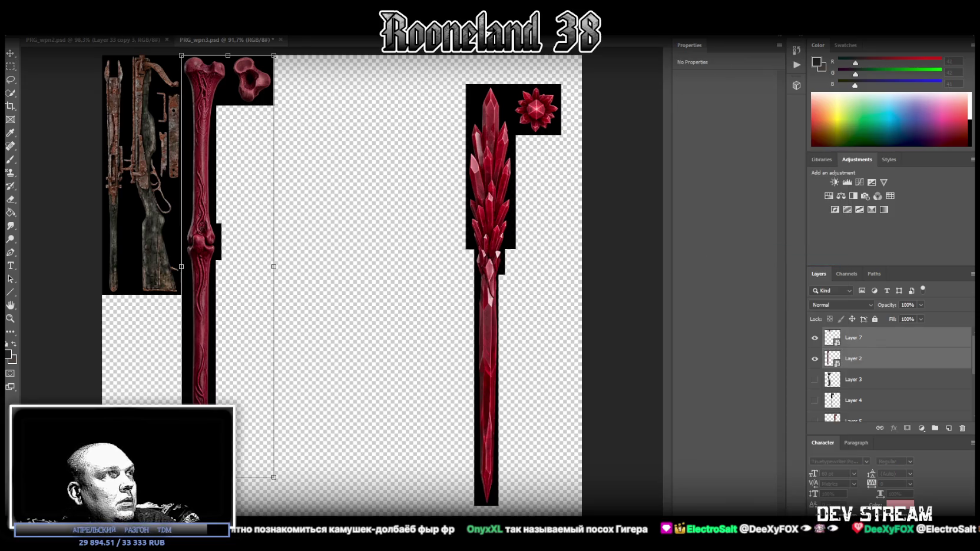
left_click_drag(274, 477, 234, 295)
left_click_drag(195, 263, 195, 263)
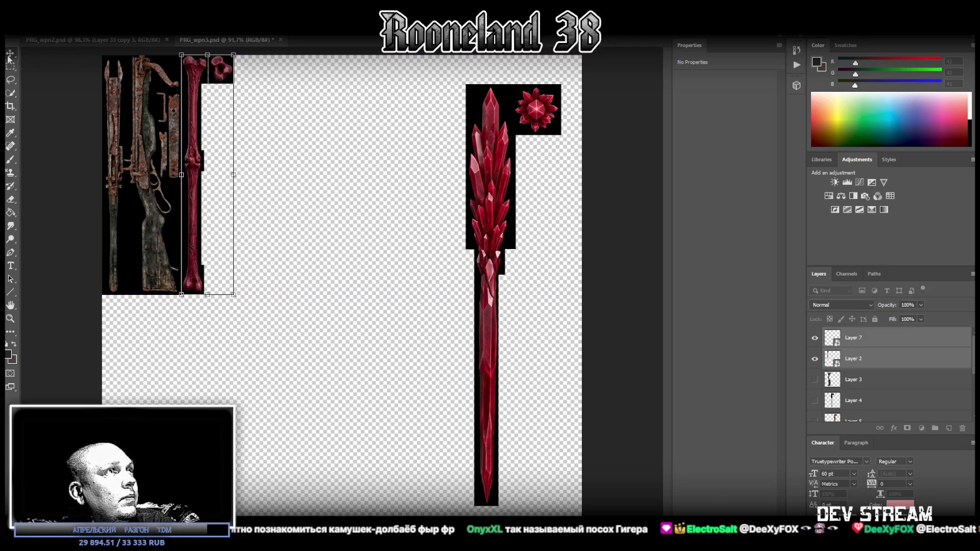
key("Return")
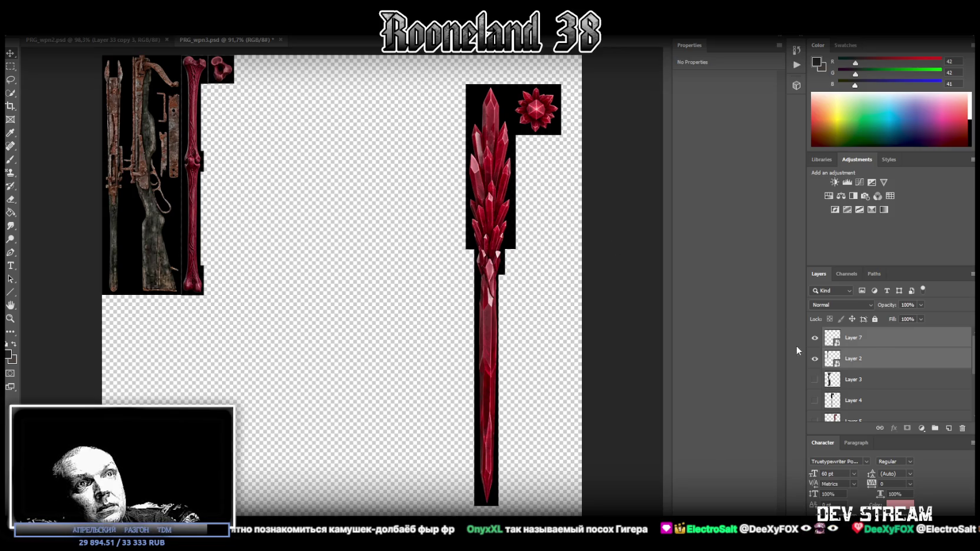
left_click(816, 380)
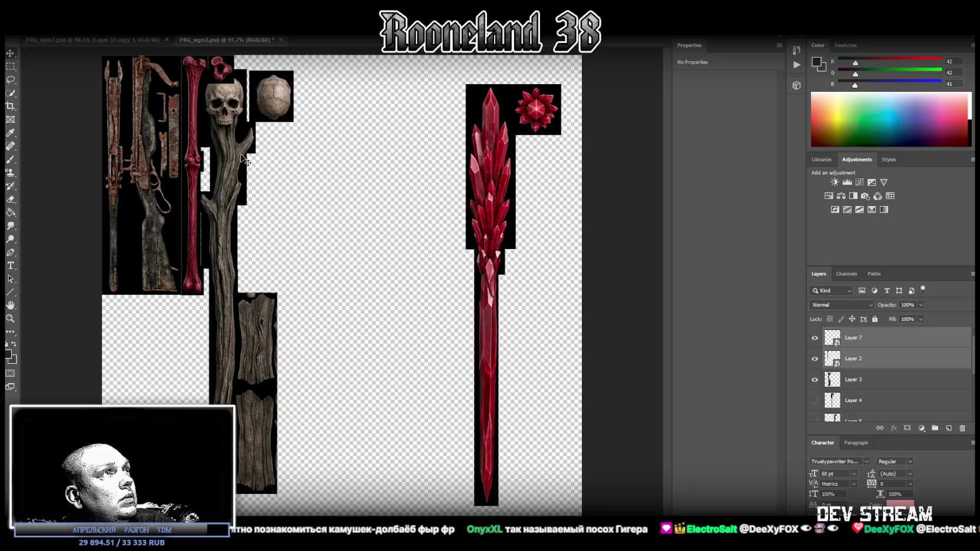
- Move the skull staff up to the top edge and cut its round cap onto Layer 8
left_click_drag(241, 155, 277, 166)
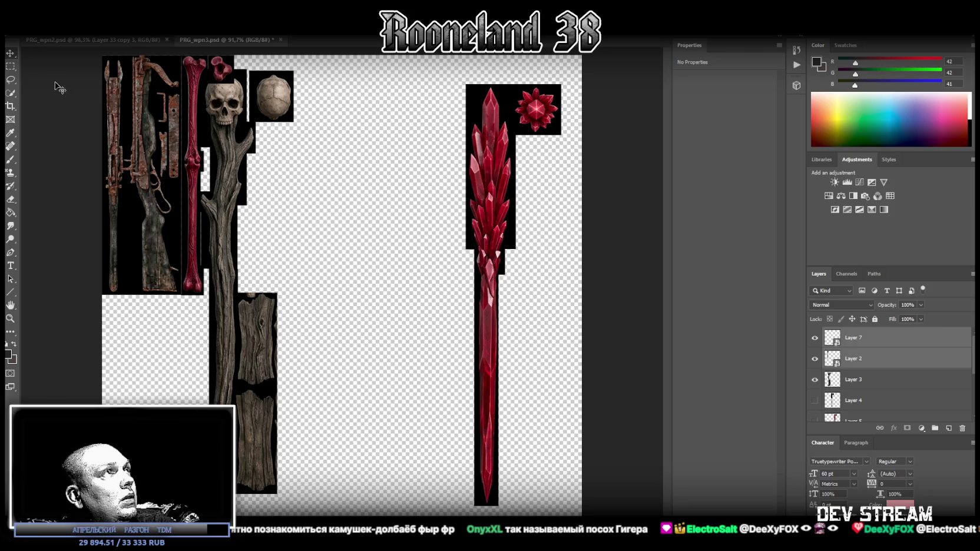
left_click(873, 382)
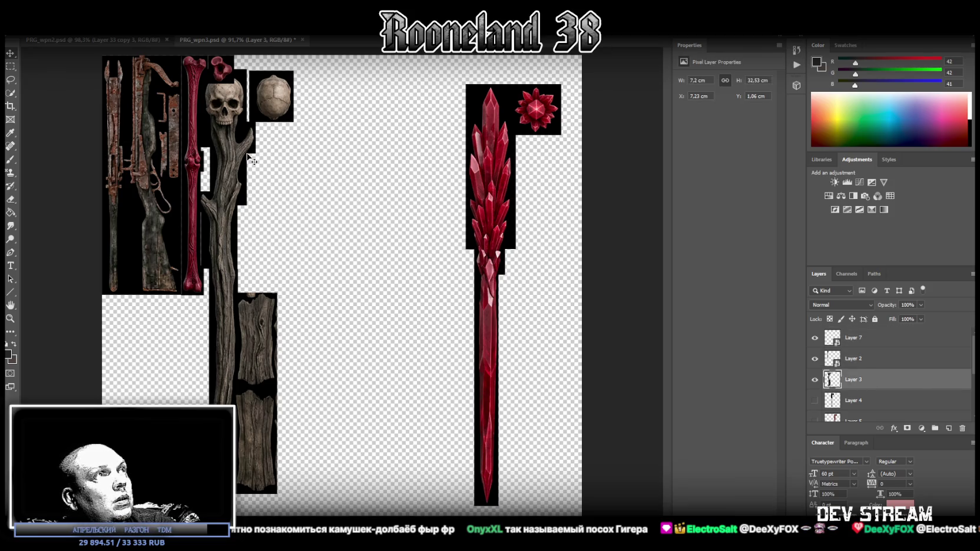
left_click_drag(250, 158, 293, 143)
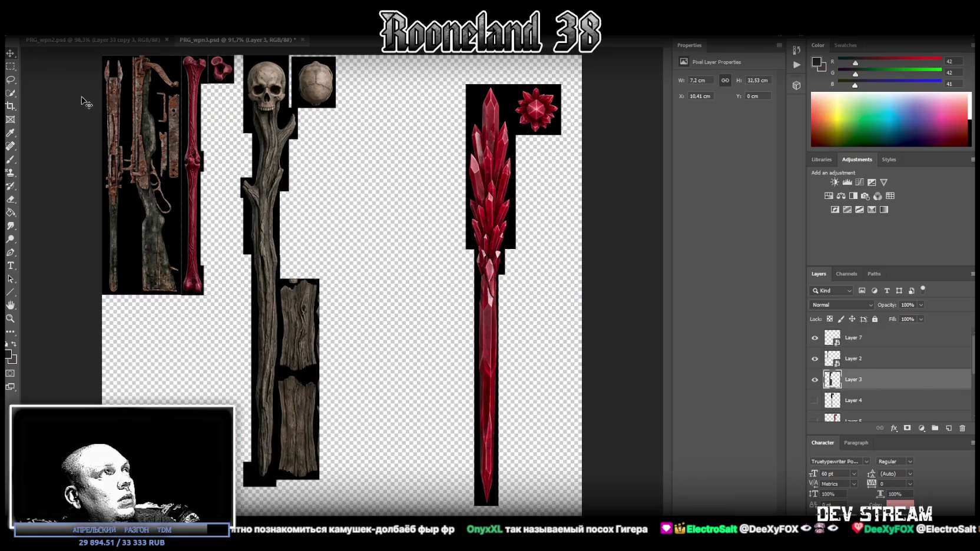
left_click(10, 66)
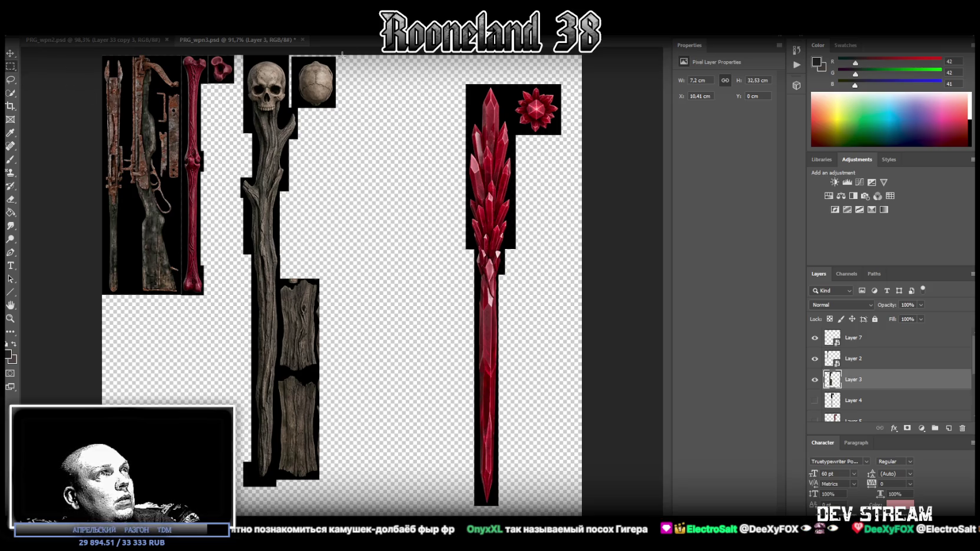
left_click_drag(337, 57, 294, 107)
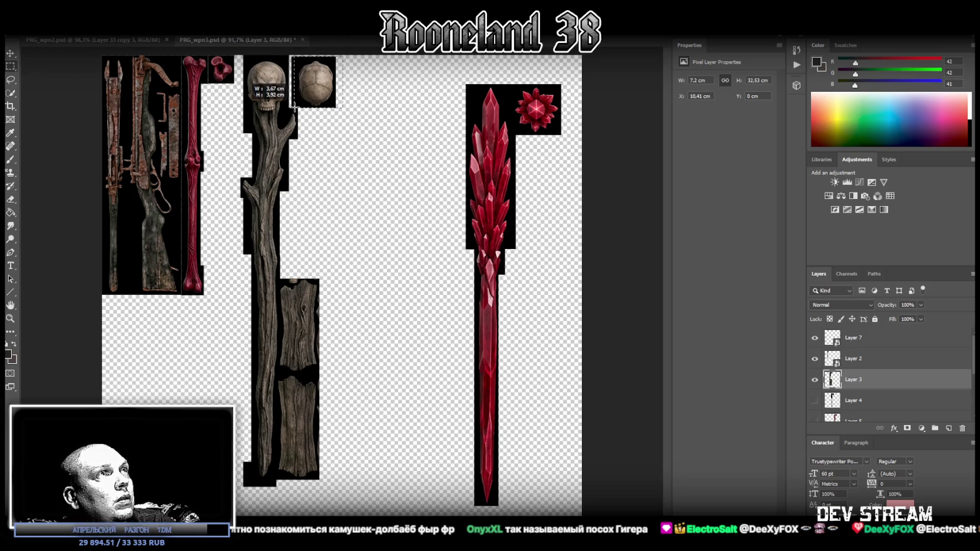
left_click_drag(293, 107, 284, 52)
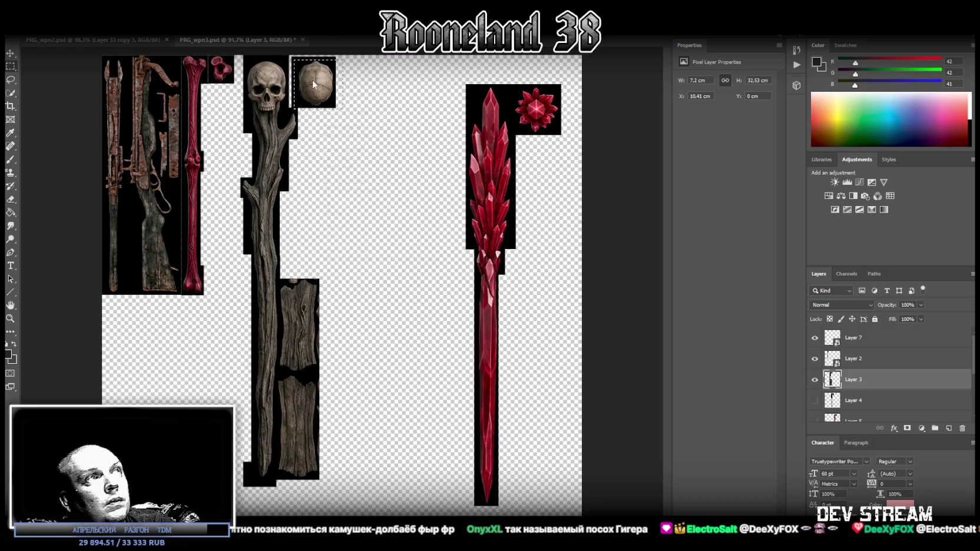
right_click(314, 82)
left_click(357, 158)
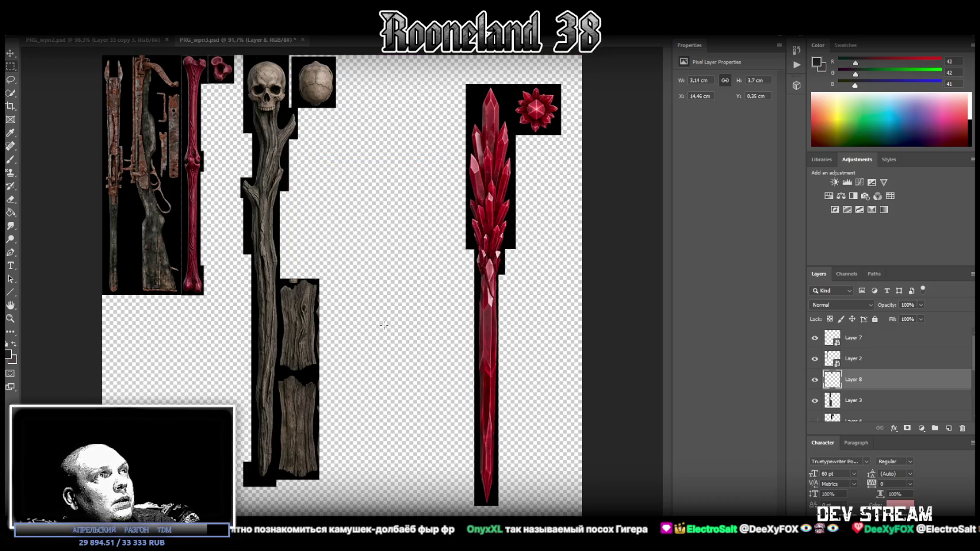
left_click(857, 401)
- Cut the two lower wooden planks onto their own Layer 9
left_click_drag(351, 260, 279, 391)
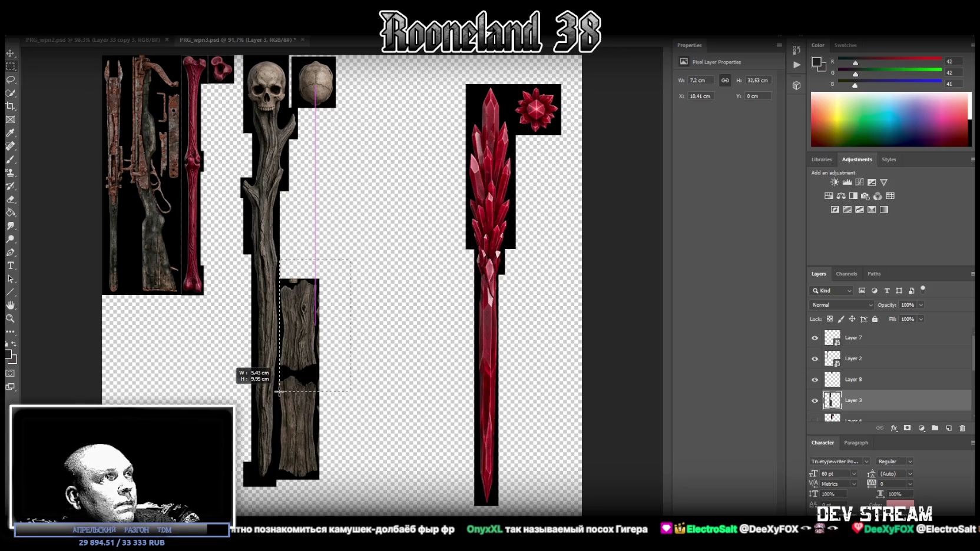
left_click_drag(340, 487, 278, 384, "shift")
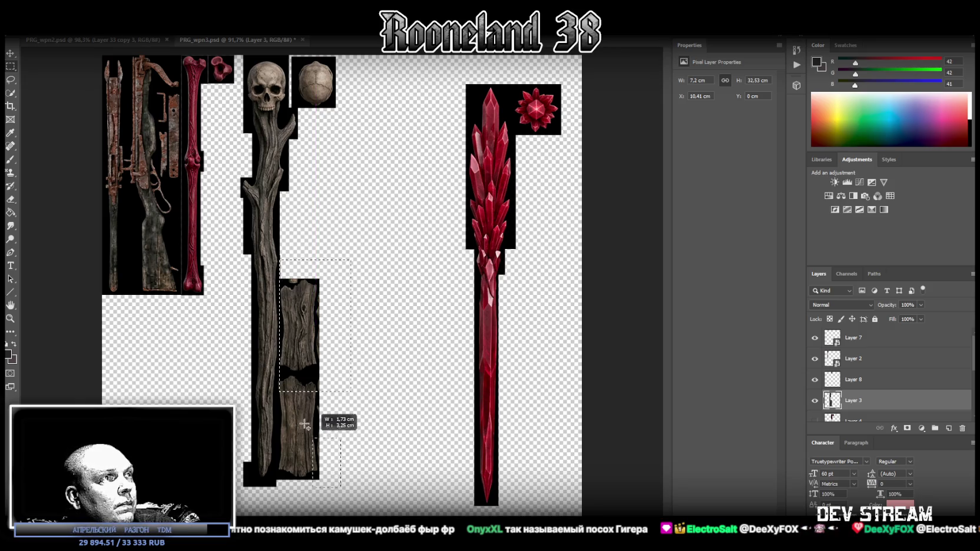
left_click_drag(277, 383, 277, 375)
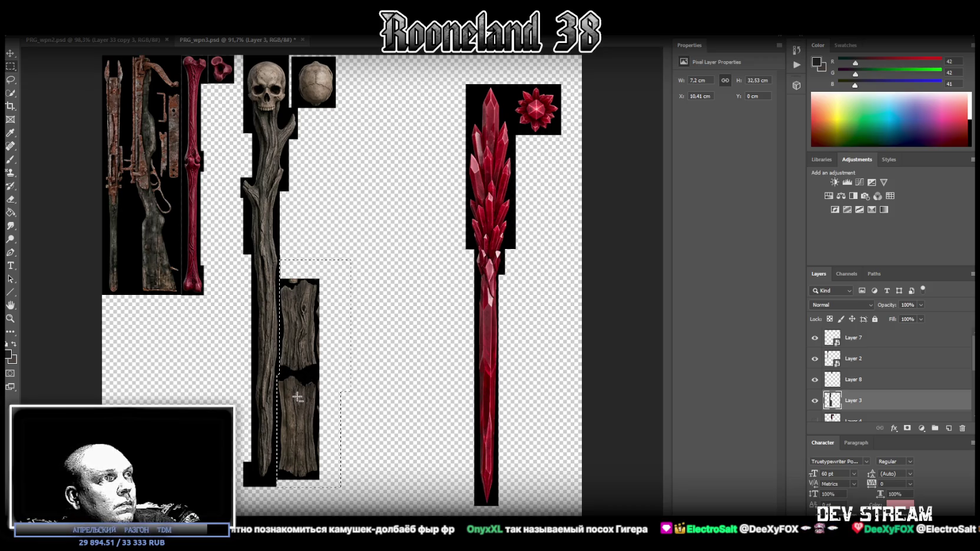
right_click(298, 397)
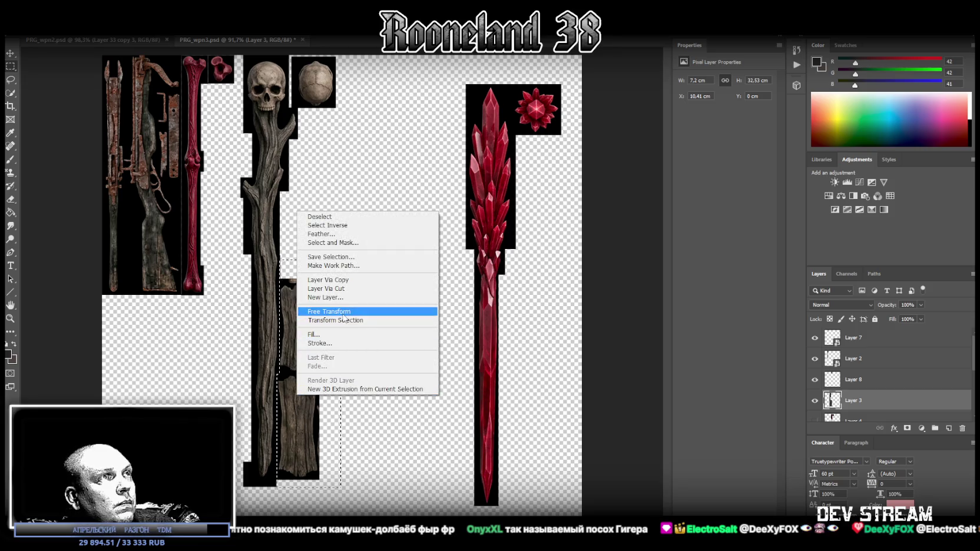
left_click(346, 289)
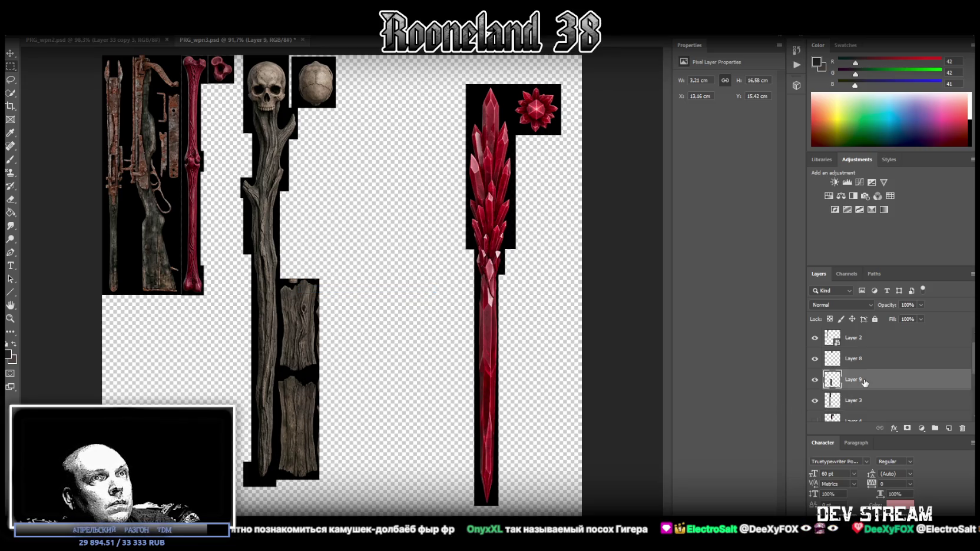
- Convert Layers 8, 9 and 3 to smart objects and nudge them left together
left_click(861, 382)
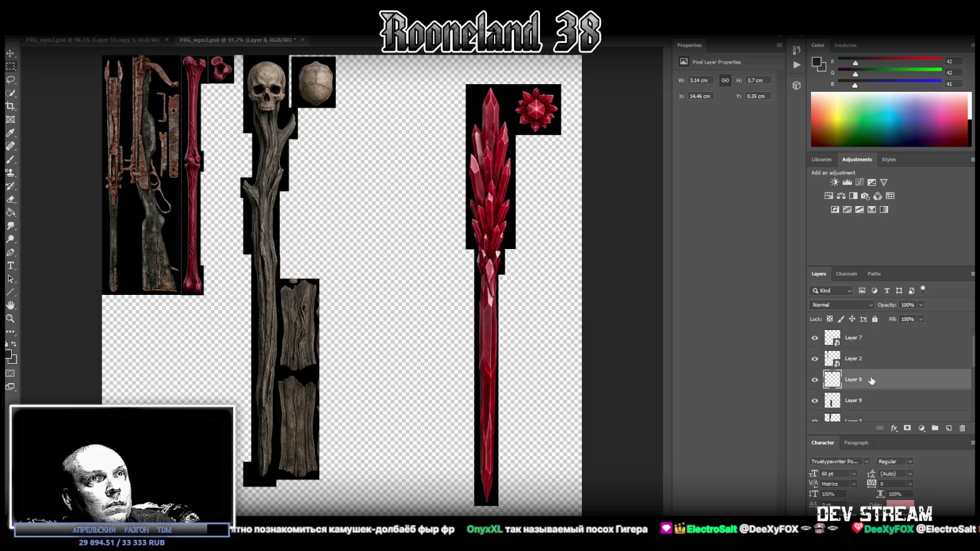
right_click(867, 393)
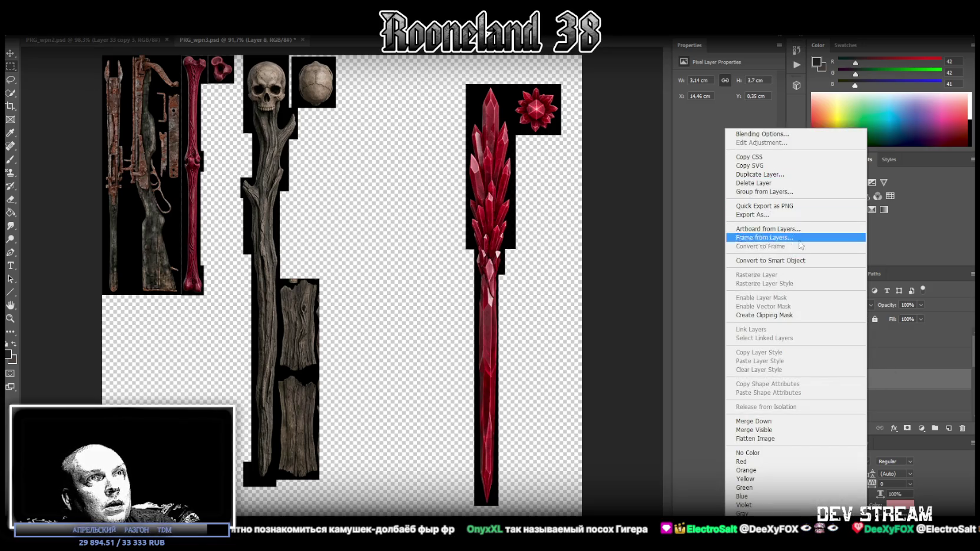
left_click(803, 260)
left_click(852, 402)
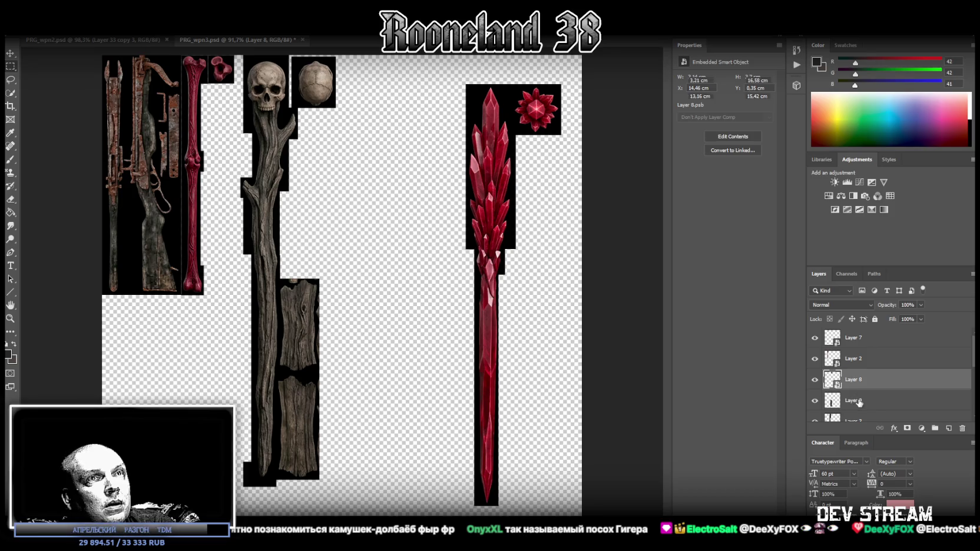
right_click(858, 402)
left_click(797, 261)
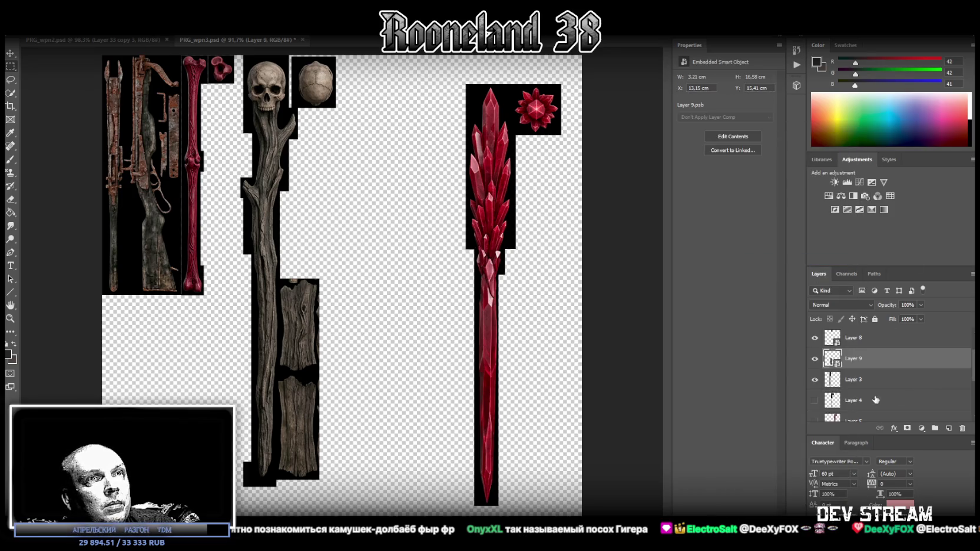
right_click(861, 386)
left_click(795, 263)
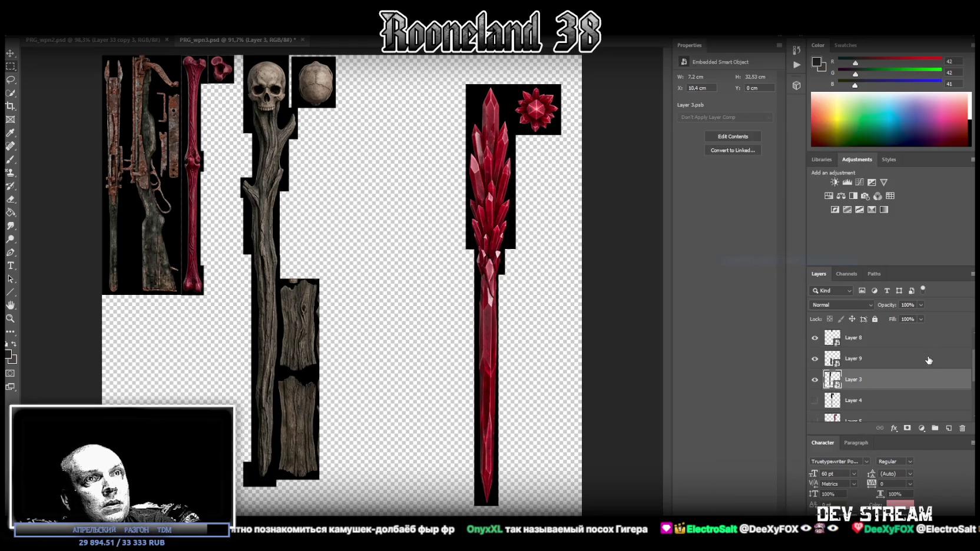
scroll(903, 370, "up", 1)
left_click(867, 367, "shift")
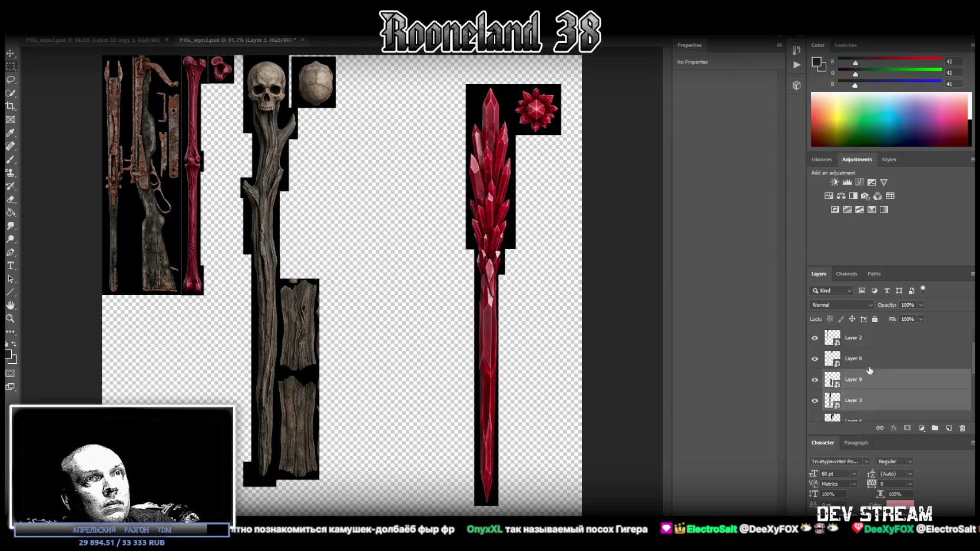
key("shift+Left")
- Scale down the skull staff, cap and plank layers and slide them snug against the red bone
key("Left")
key("Left")
key("Left")
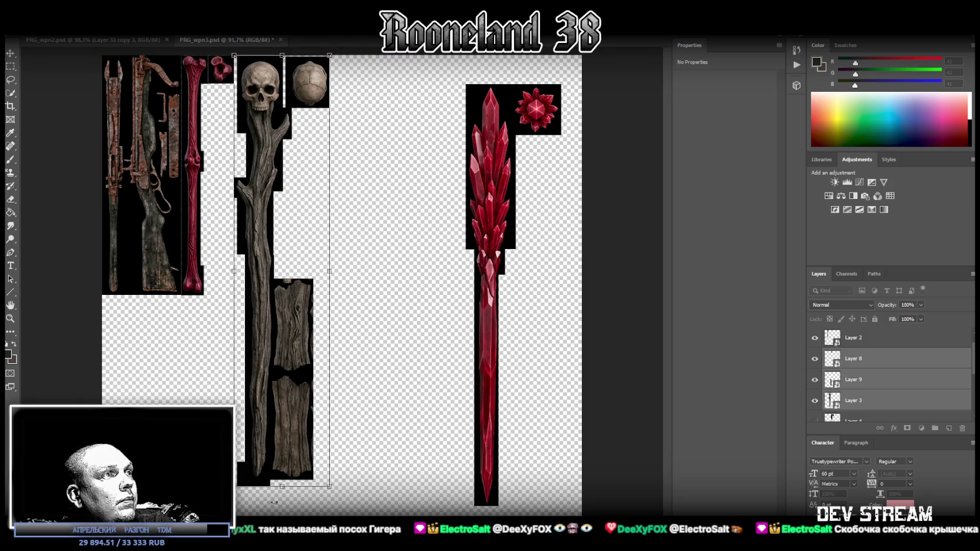
left_click_drag(281, 484, 283, 294)
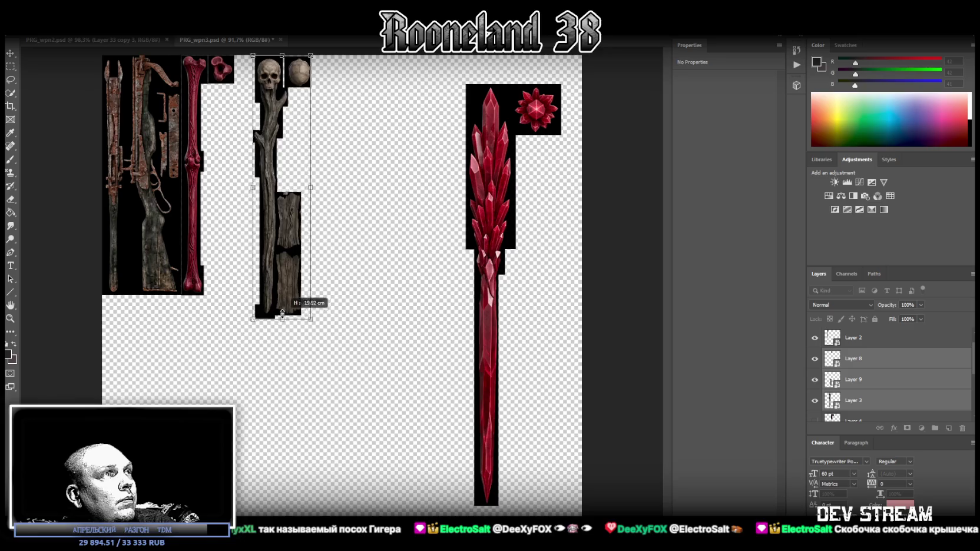
left_click_drag(280, 241, 253, 241)
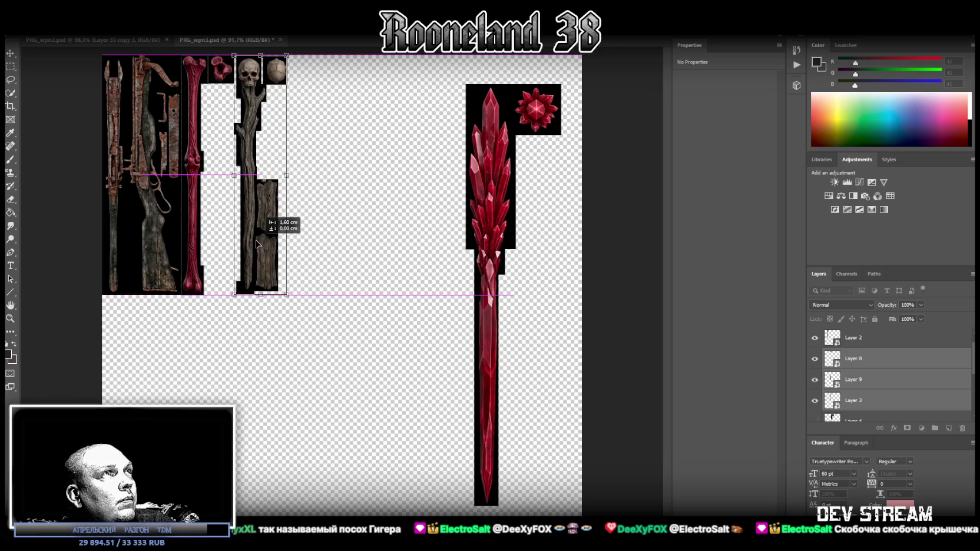
left_click_drag(253, 241, 259, 241)
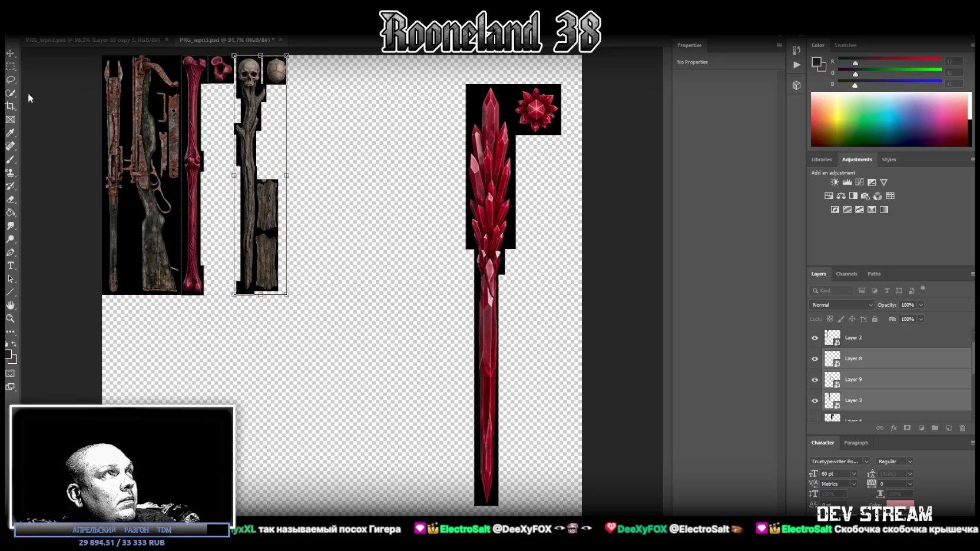
key("Return")
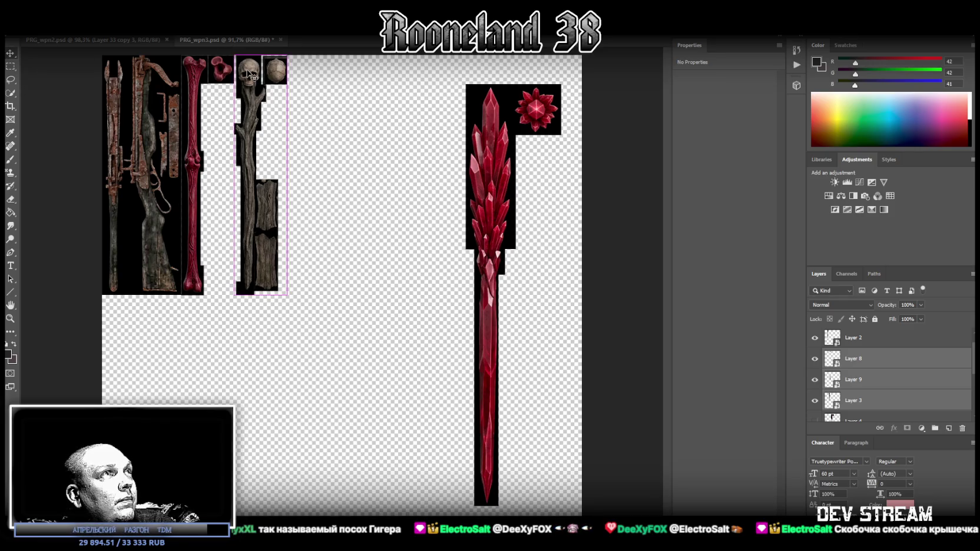
left_click_drag(246, 73, 245, 73)
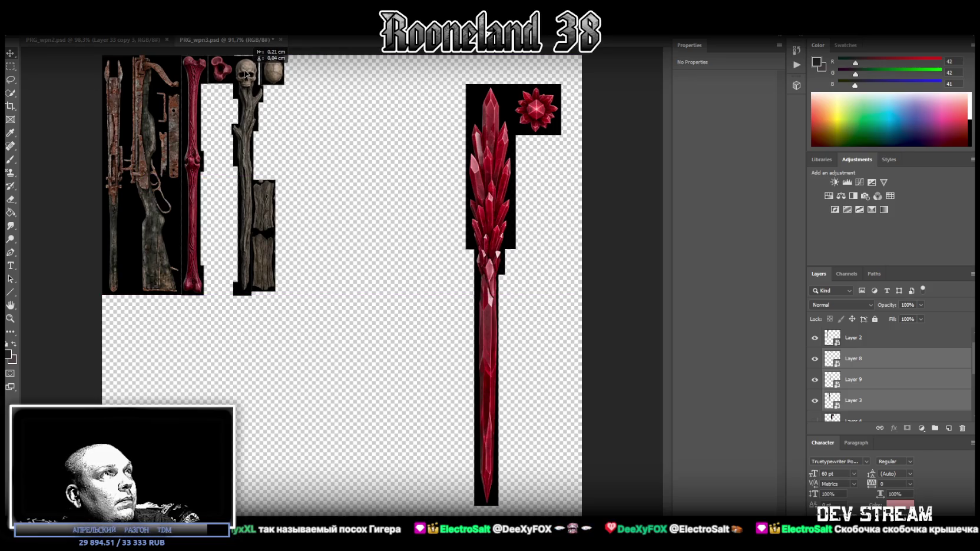
left_click_drag(245, 73, 246, 74)
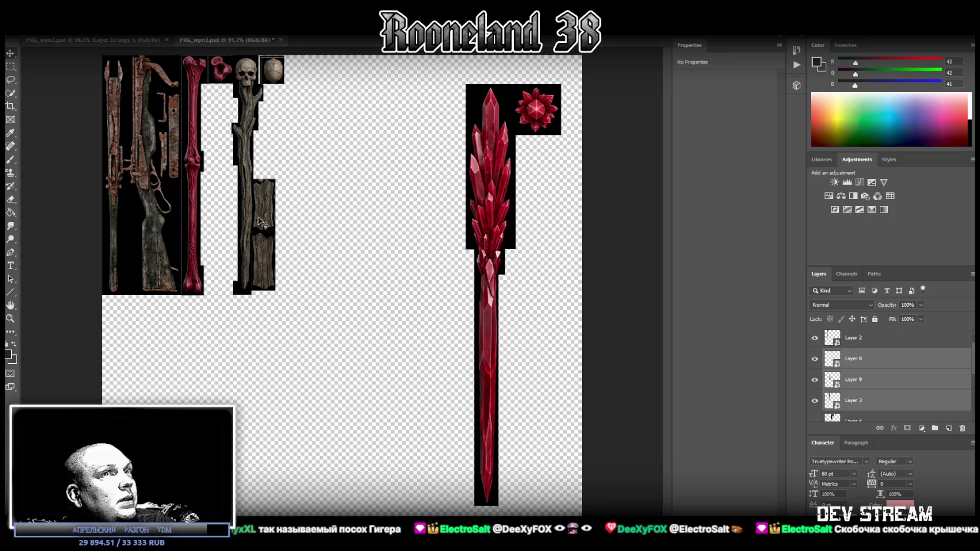
left_click(866, 402)
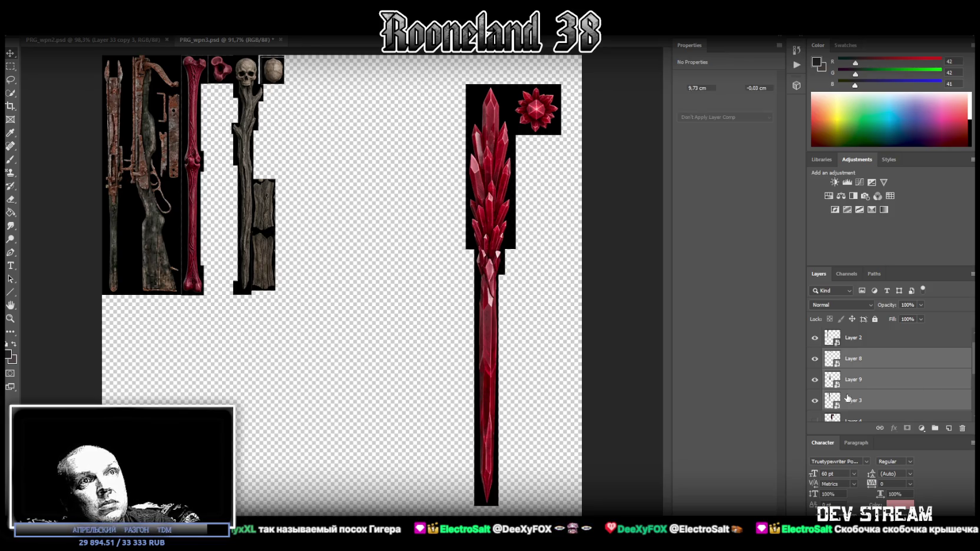
- Move the planks into the gap beside the bone, shorten them and mirror them horizontally
left_click(875, 382)
left_click_drag(257, 187, 239, 189)
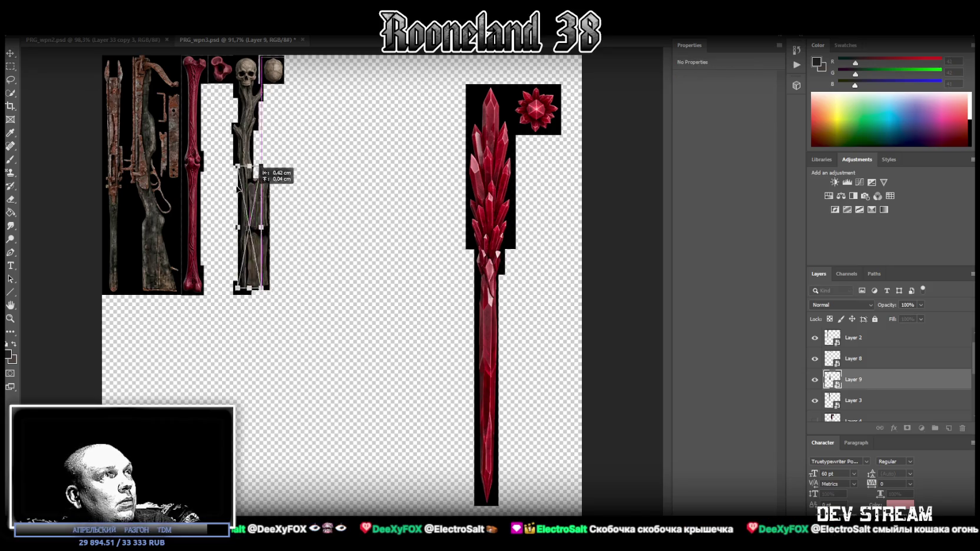
mouse_move(239, 189)
left_mouse_down()
mouse_move(219, 171)
mouse_move(228, 124)
mouse_move(219, 142)
left_mouse_up()
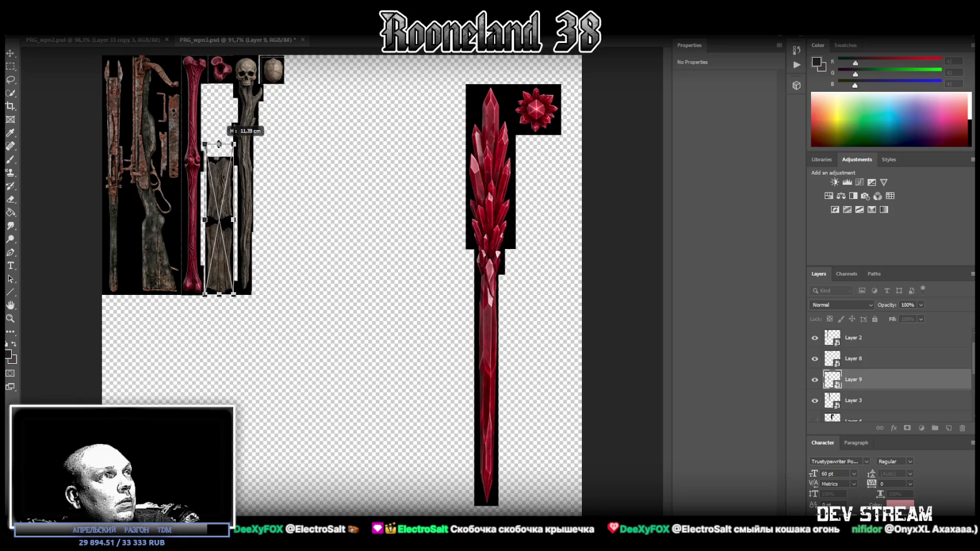
left_click_drag(219, 142, 219, 148)
left_click_drag(222, 195, 224, 194)
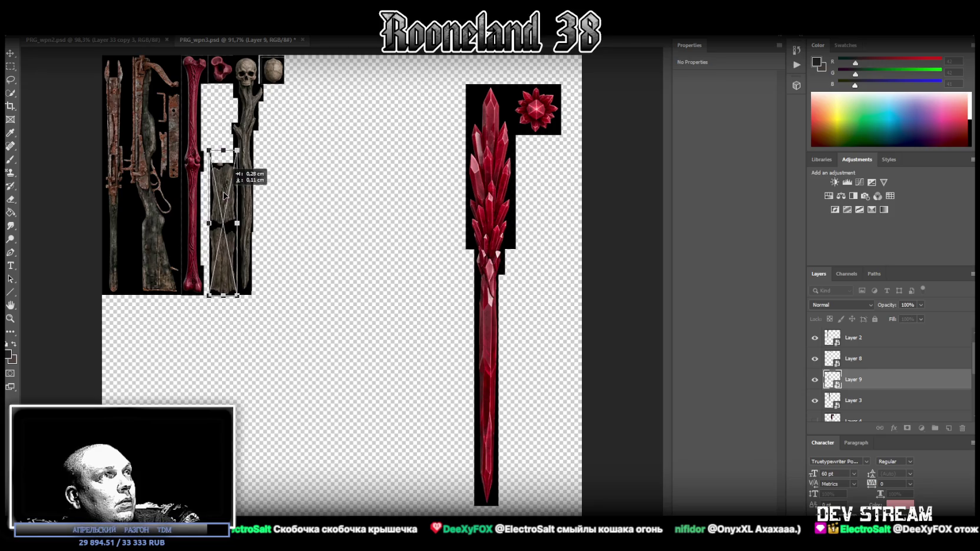
left_click_drag(223, 195, 225, 197)
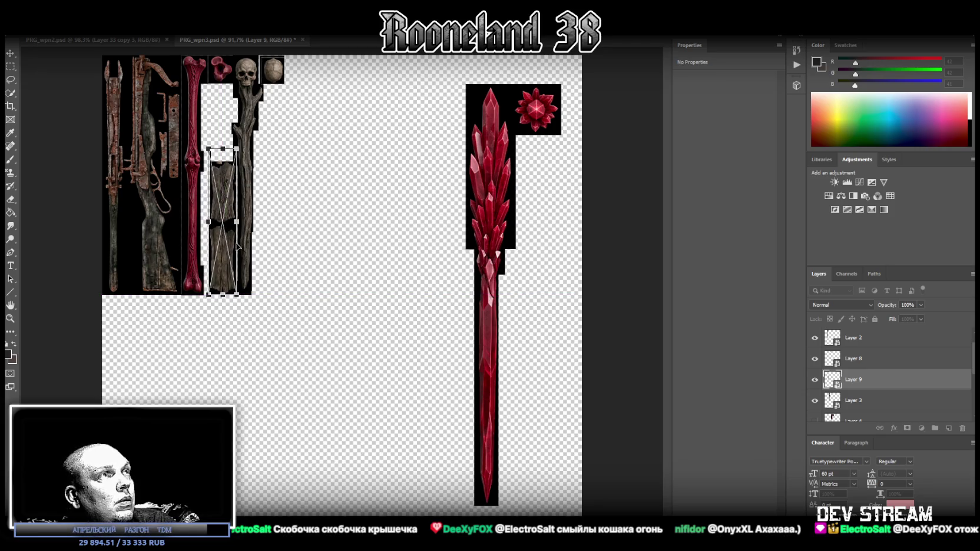
right_click(227, 236)
left_click(264, 354)
left_click_drag(229, 280, 227, 280)
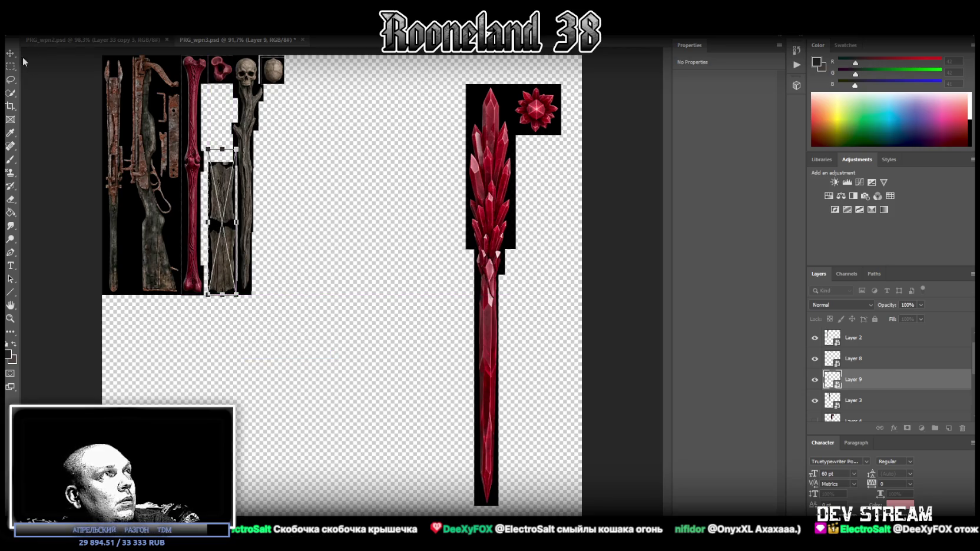
key("Return")
left_click_drag(229, 232, 243, 237)
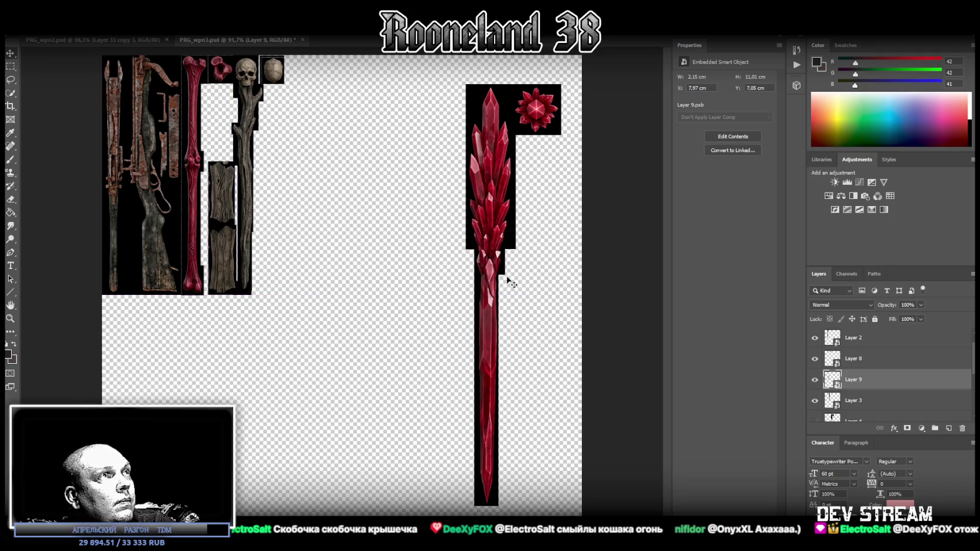
- Place the small round piece above the wooden plank, then open Layer 3's skull staff smart object
left_click(860, 358)
left_click(815, 358)
left_click(816, 359)
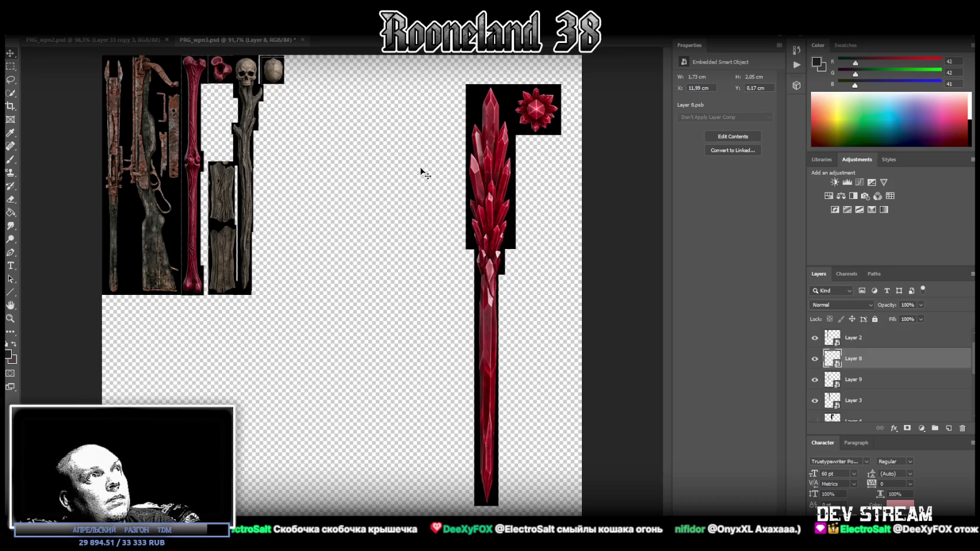
key("ctrl+t")
mouse_move(277, 72)
left_mouse_down()
mouse_move(228, 103)
mouse_move(227, 112)
mouse_move(241, 112)
mouse_move(231, 104)
mouse_move(223, 149)
left_mouse_up()
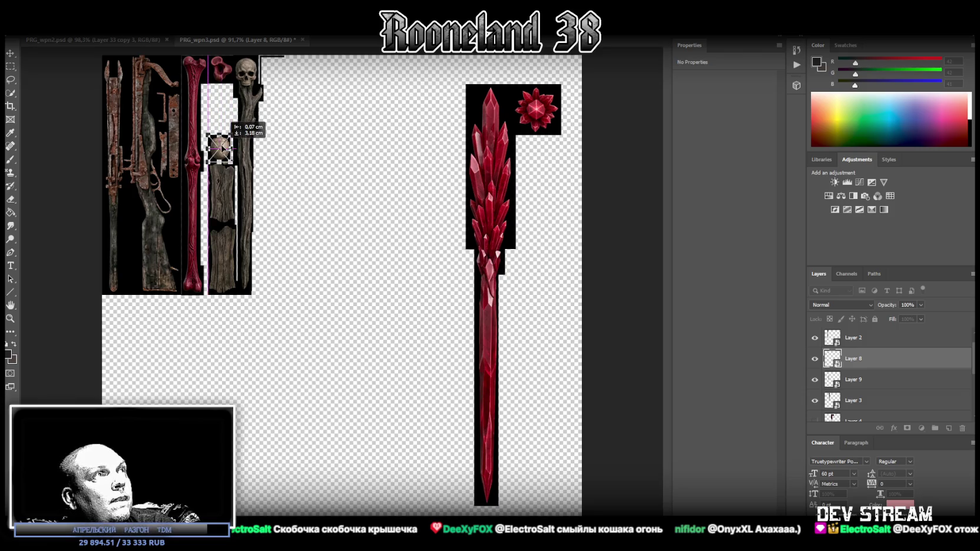
left_click(854, 400)
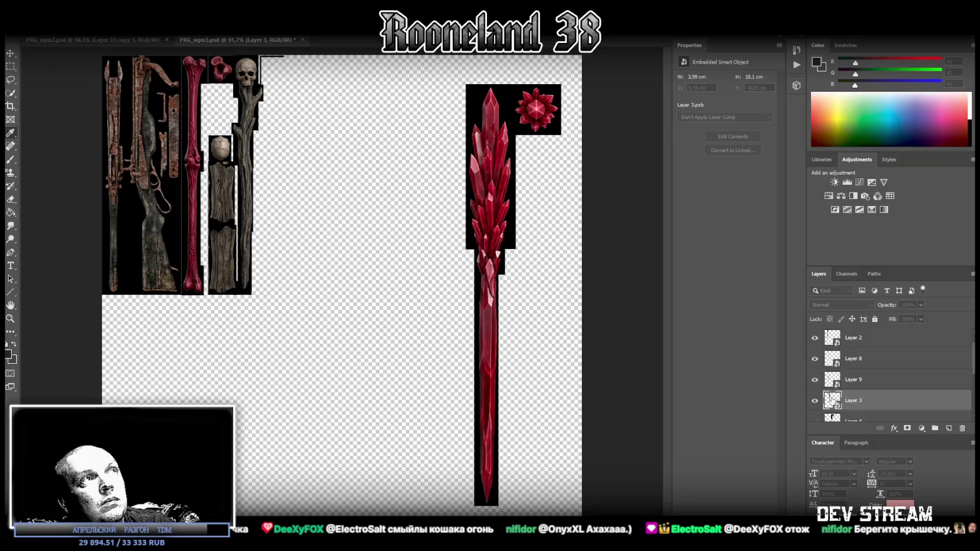
left_click(733, 136)
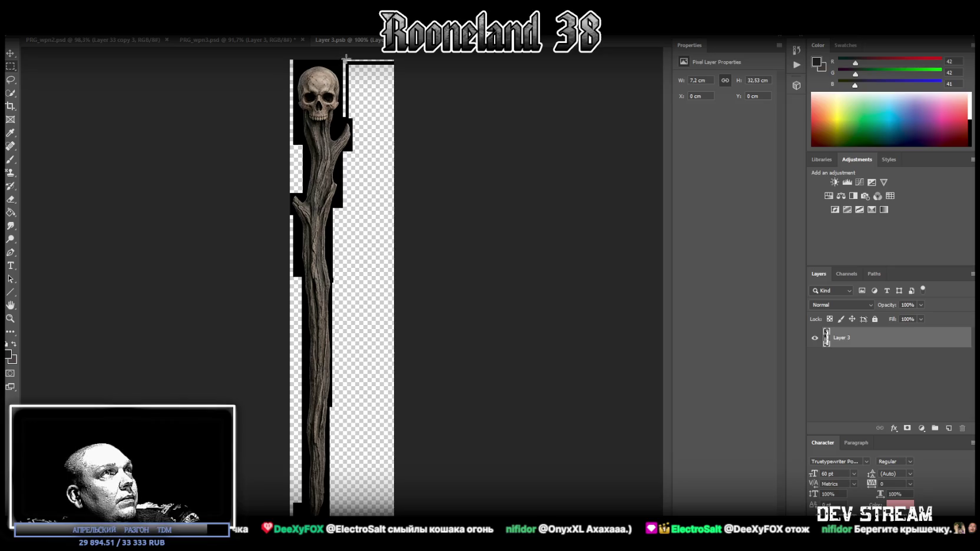
- Delete the empty top-right and bottom-left areas in Layer 3.psb, then save and close it
left_click_drag(344, 60, 423, 120)
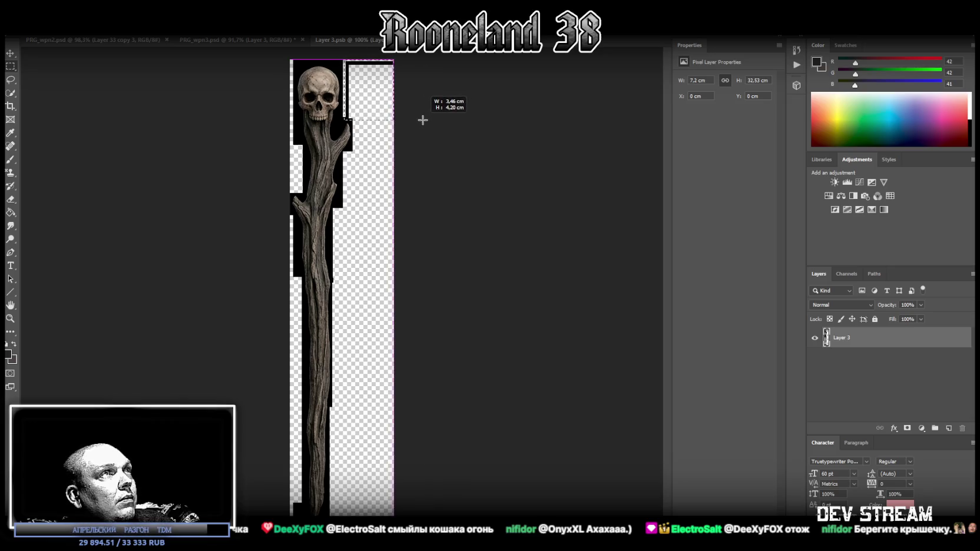
key("Delete")
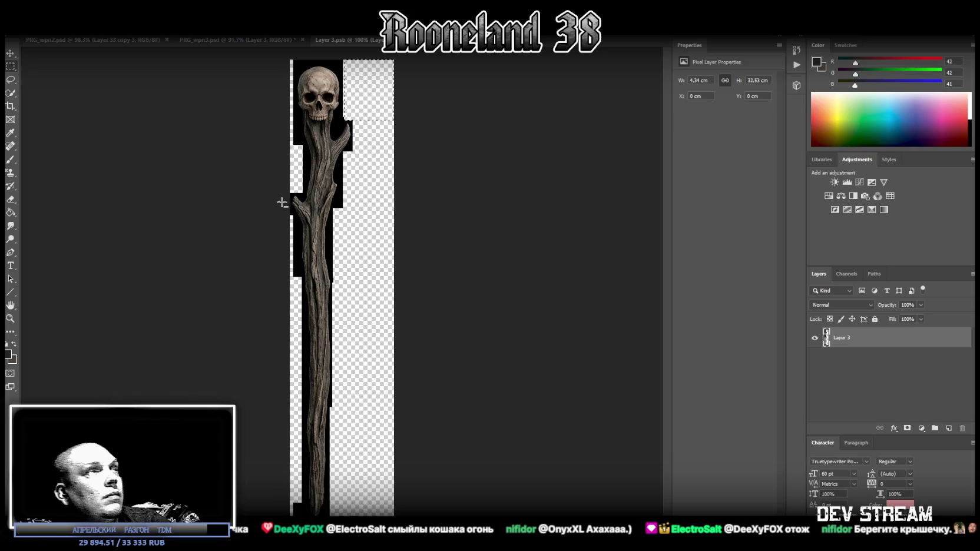
key("ctrl+shift+i")
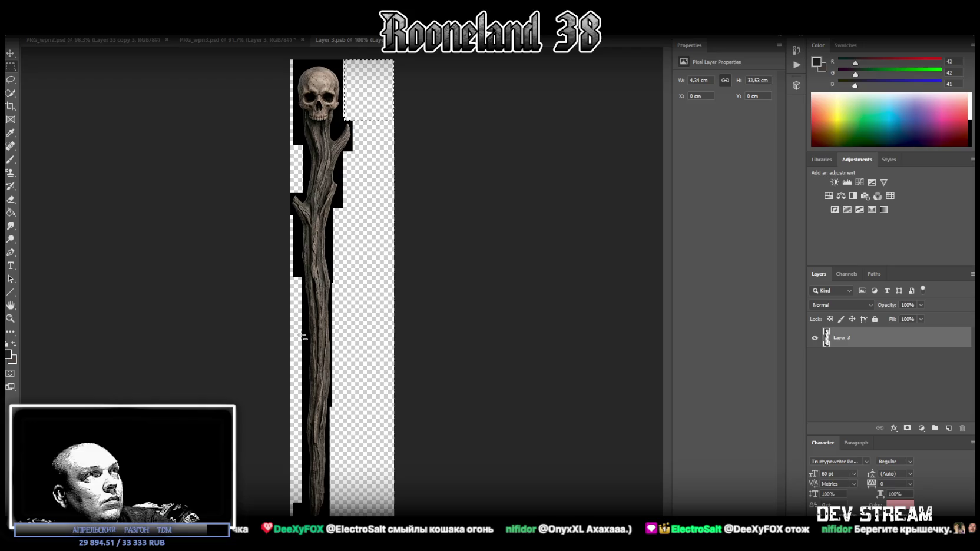
left_click(12, 81)
left_click(10, 68)
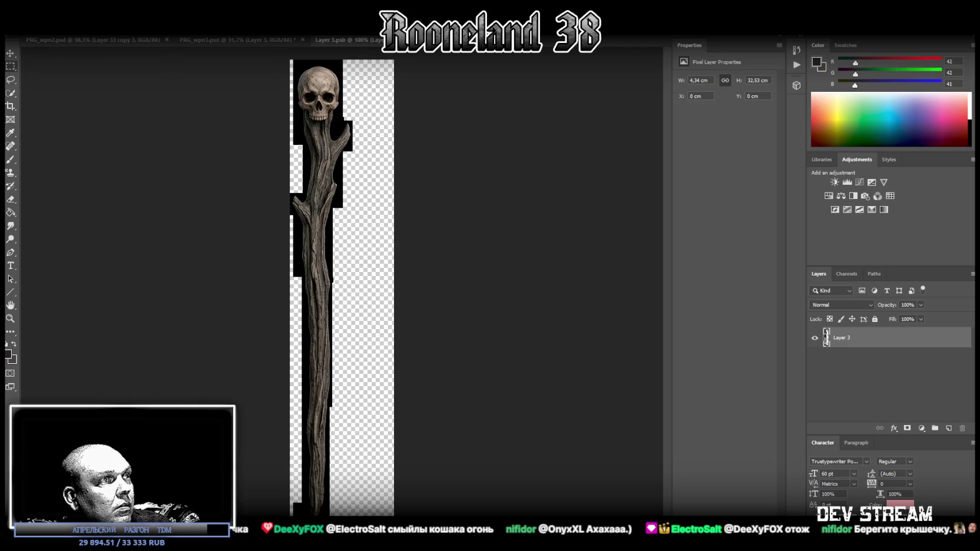
left_click_drag(297, 513, 301, 515)
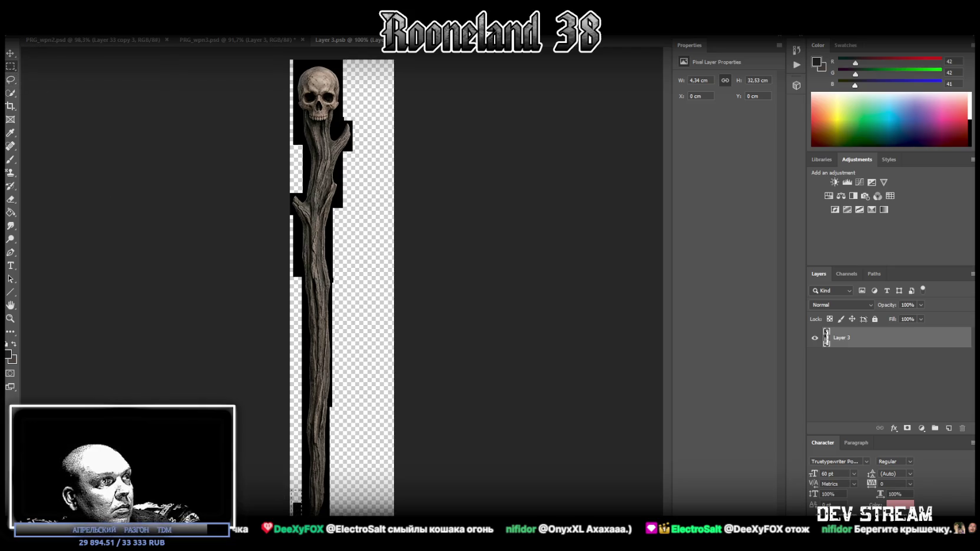
left_click_drag(278, 467, 301, 504, "shift")
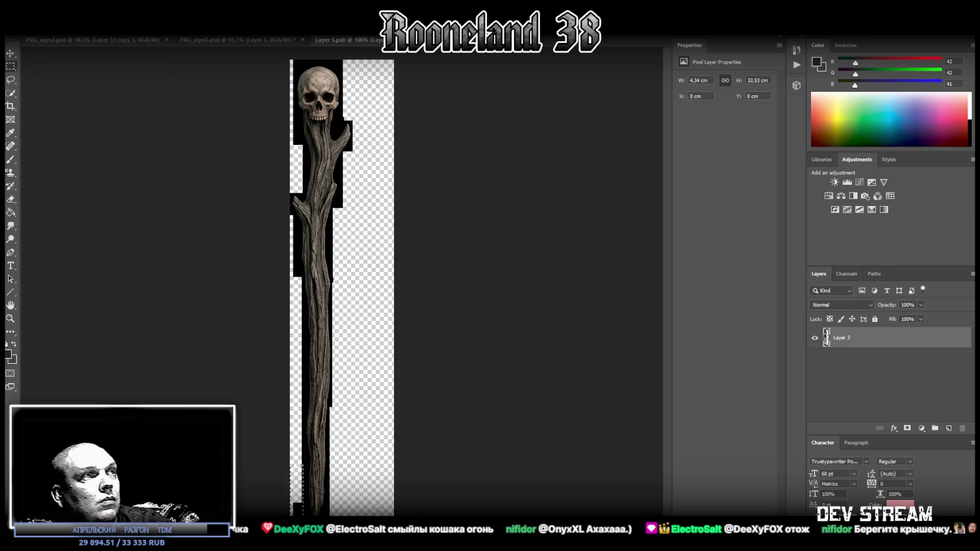
key("Delete")
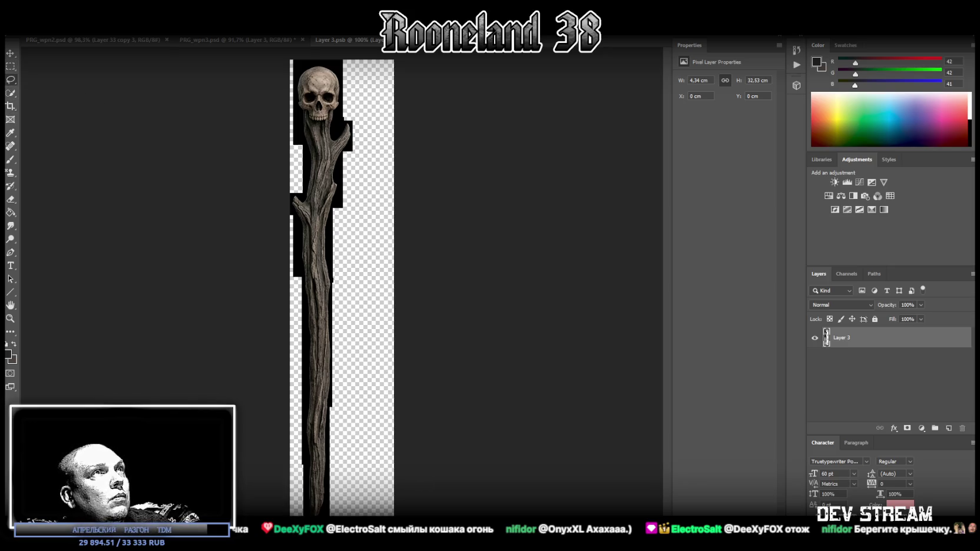
key("ctrl+w")
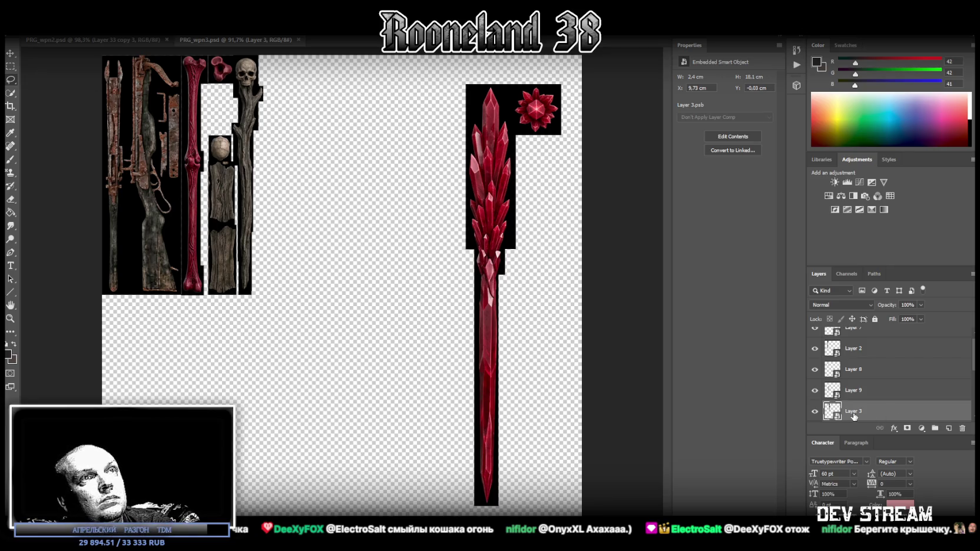
- Free-transform the skull staff, leaving it in its original position, and commit
key("ctrl+t")
right_click(264, 122)
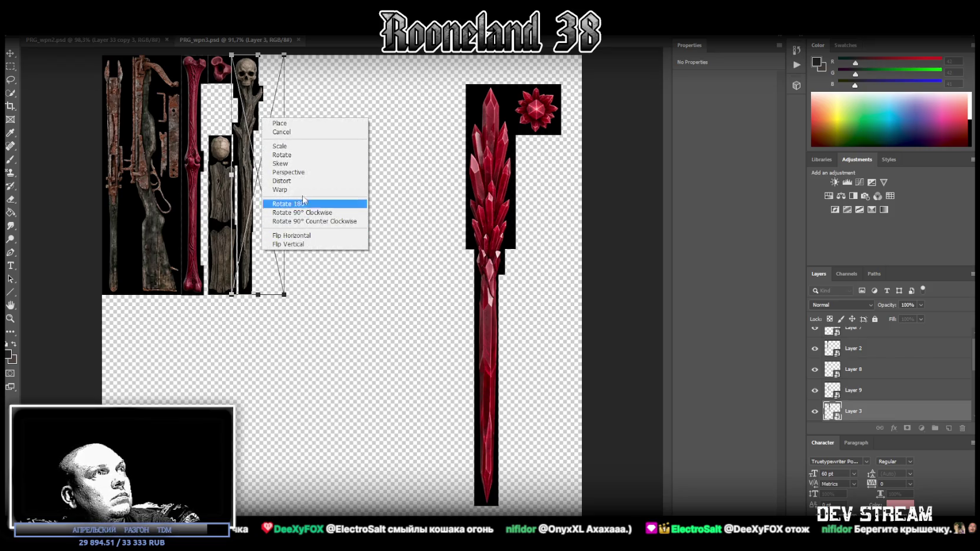
left_click(303, 244)
left_click_drag(278, 163, 247, 166)
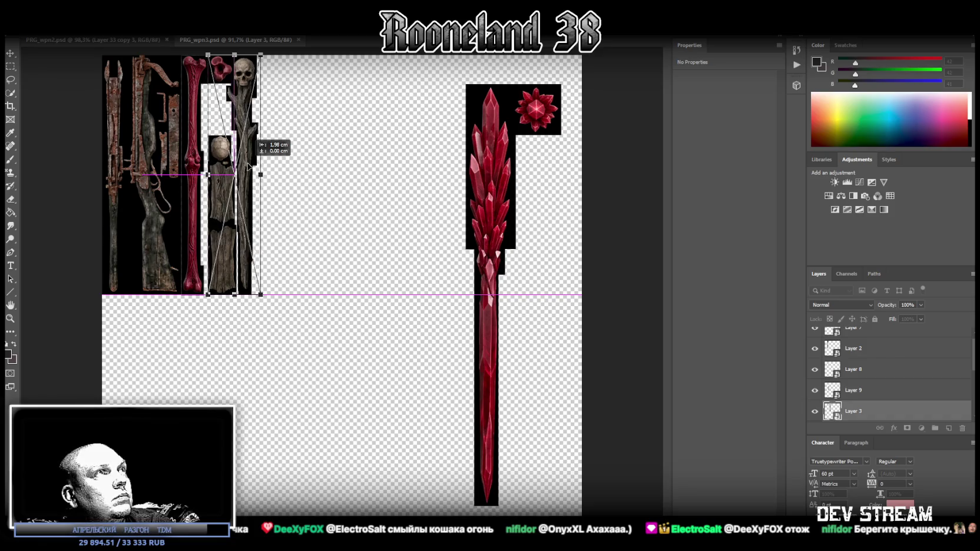
left_click_drag(246, 166, 238, 148)
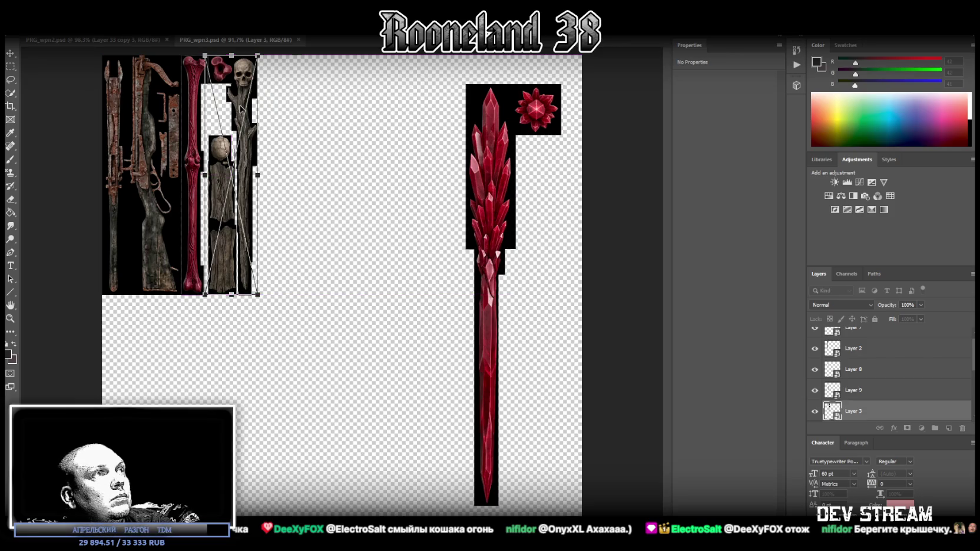
key("Return")
- Move the small red piece lower and the round cap up into the top gap at X 7.9, Y 0 cm
left_click(860, 330)
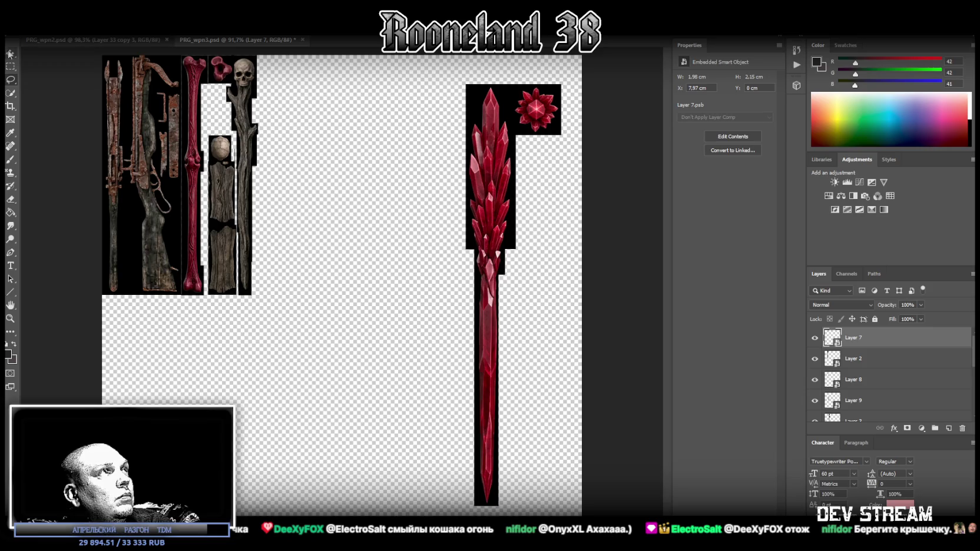
left_click_drag(230, 72, 214, 96)
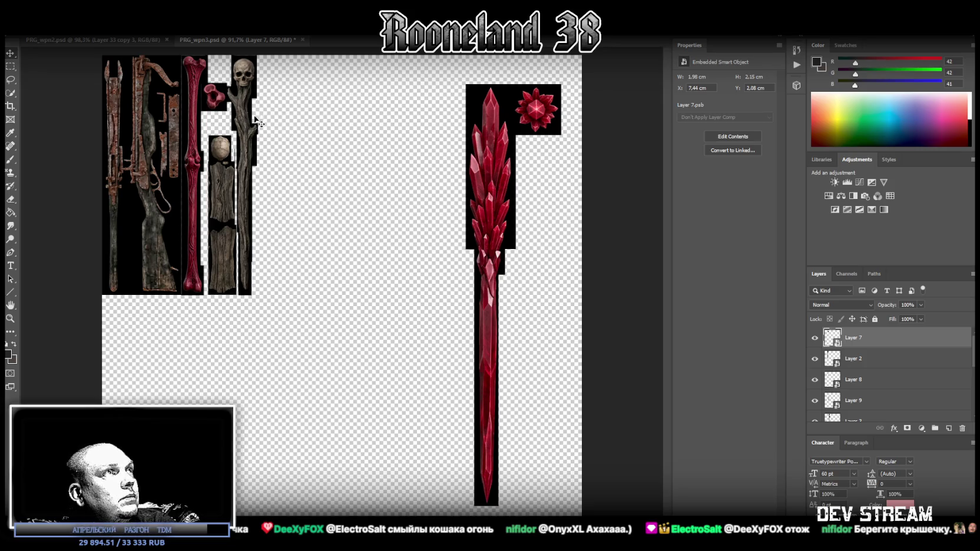
left_click_drag(215, 95, 215, 117)
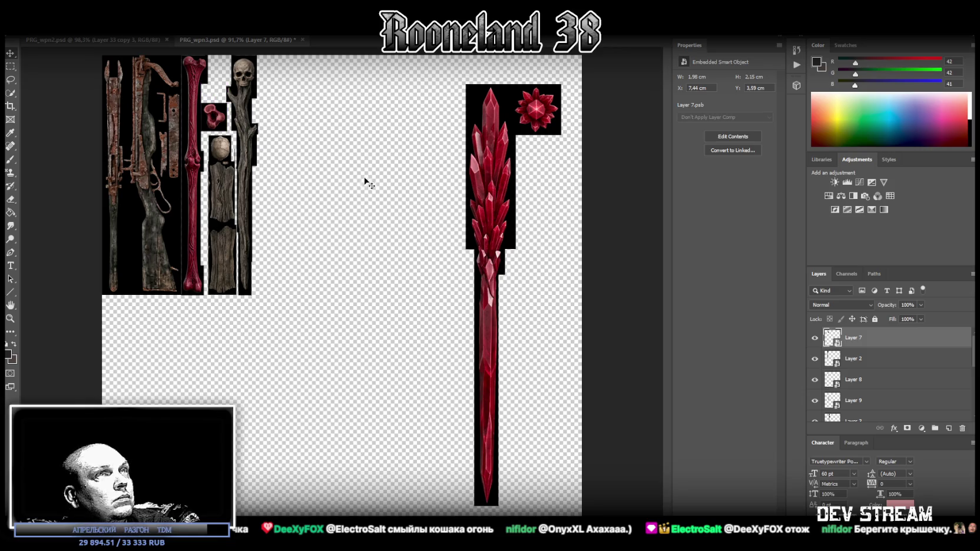
left_click(852, 380)
left_click_drag(223, 152, 223, 75)
key("Return")
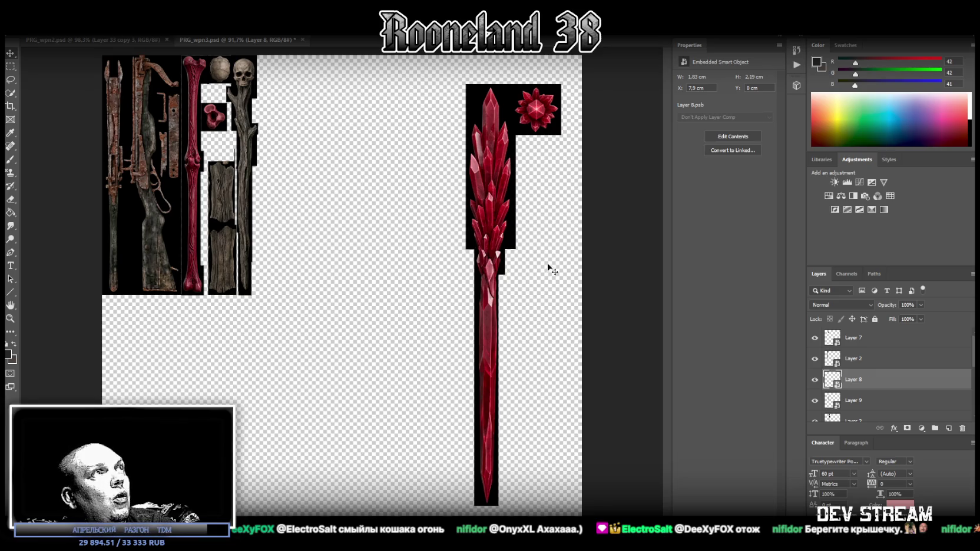
- Group Layer 9 and Layer 3 into a group named Staffs
left_click(872, 405)
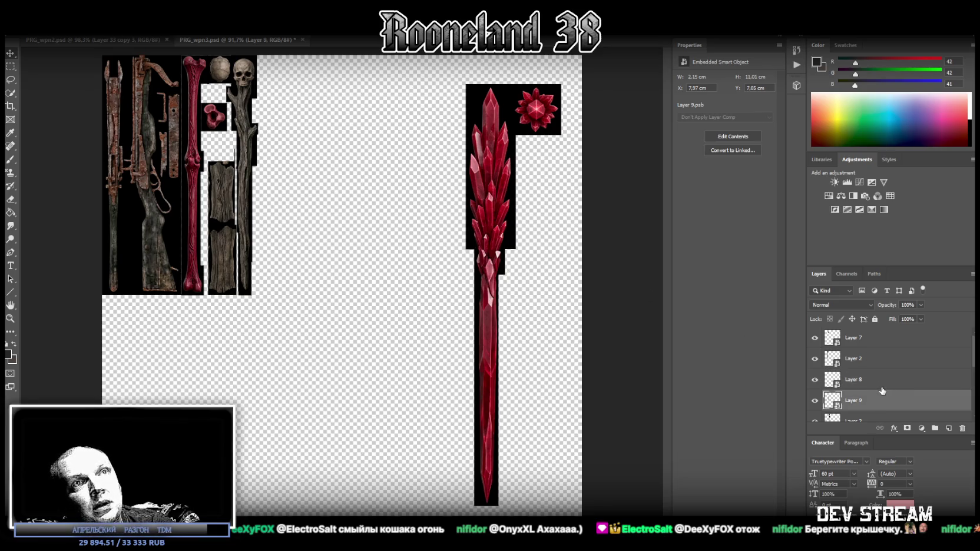
left_click(885, 339)
scroll(887, 353, "down", 1)
scroll(891, 377, "down", 2)
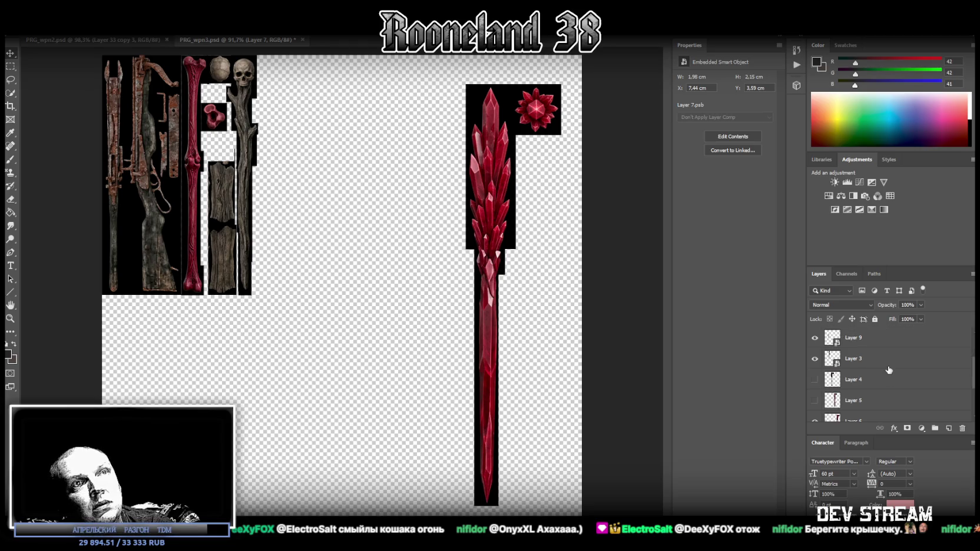
left_click(889, 364, "shift")
left_click(937, 430)
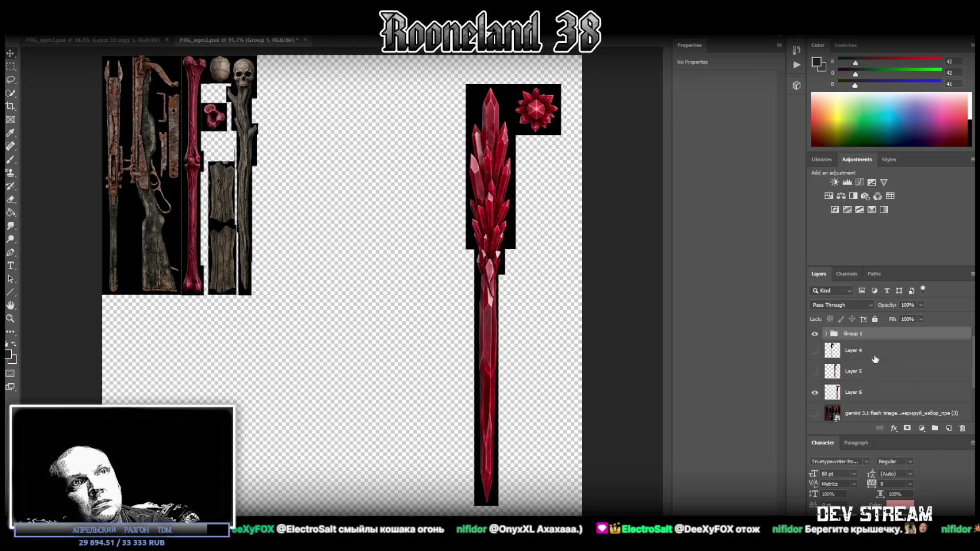
double_click(852, 334)
type("Staffs")
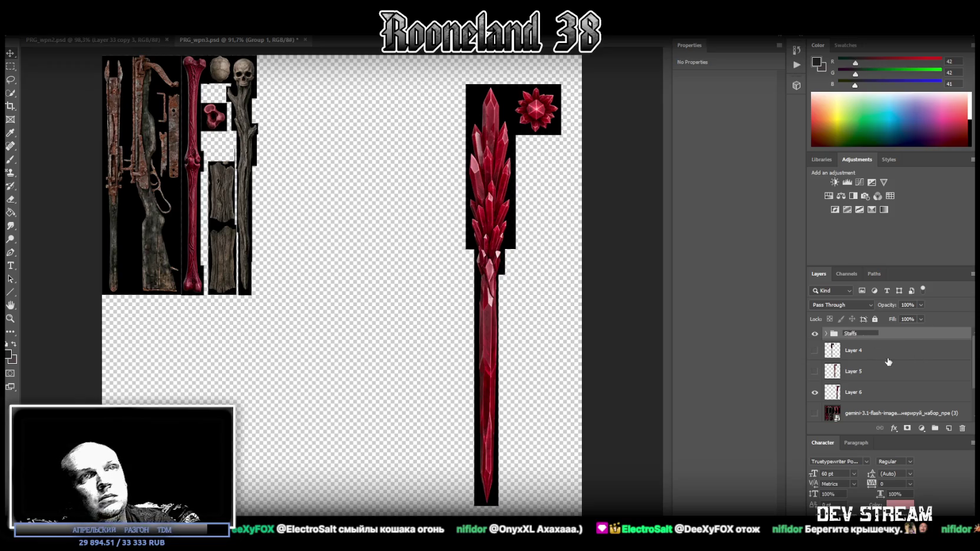
key("Return")
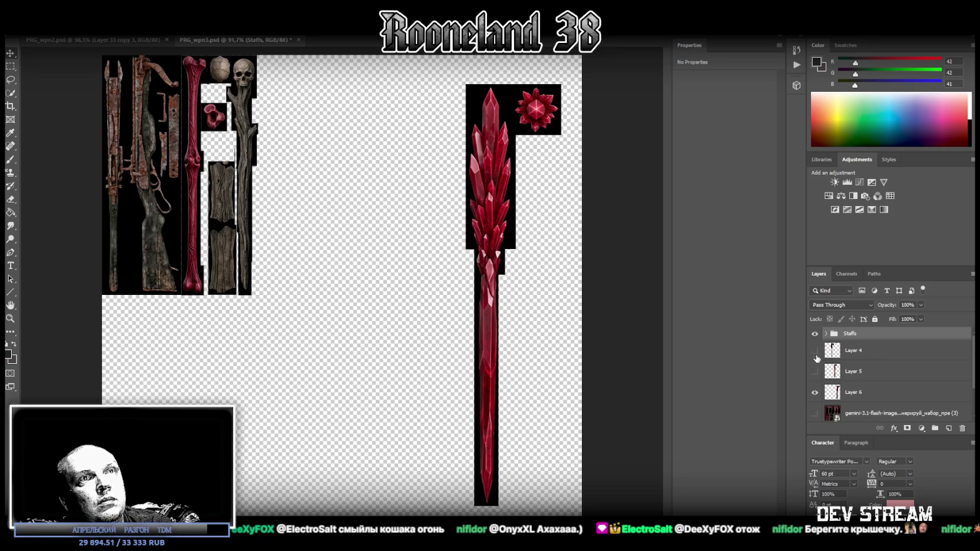
- Hide the red crystal staff and show and select Layer 4's dark staff
left_click(815, 392)
left_click(815, 350)
left_click(851, 353)
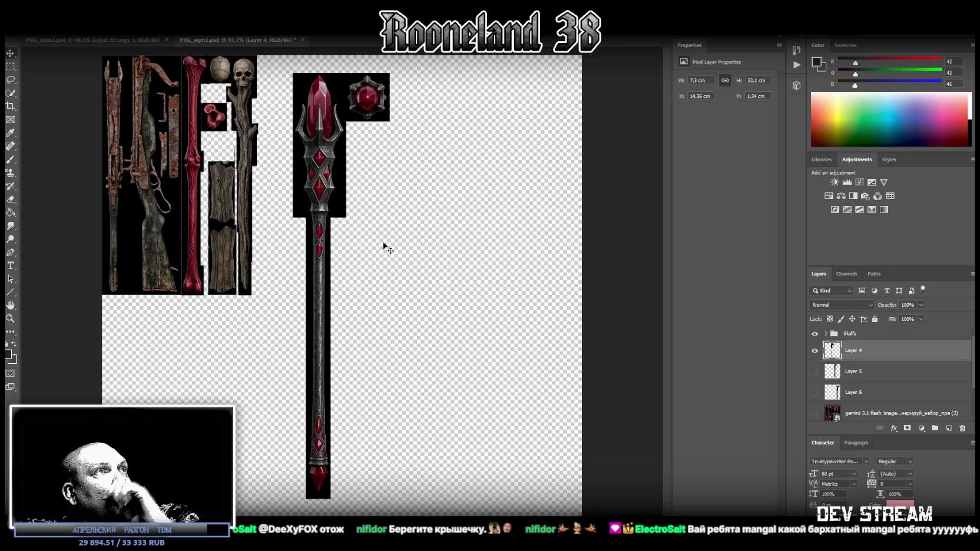
- Cut the red gem from the dark staff onto its own layer with Layer Via Cut
left_click(10, 67)
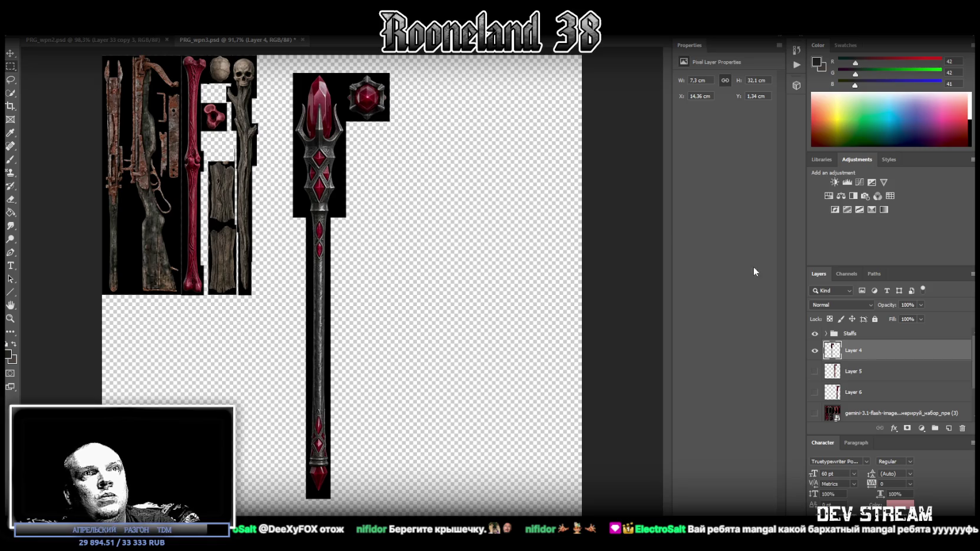
left_click_drag(435, 132, 344, 64)
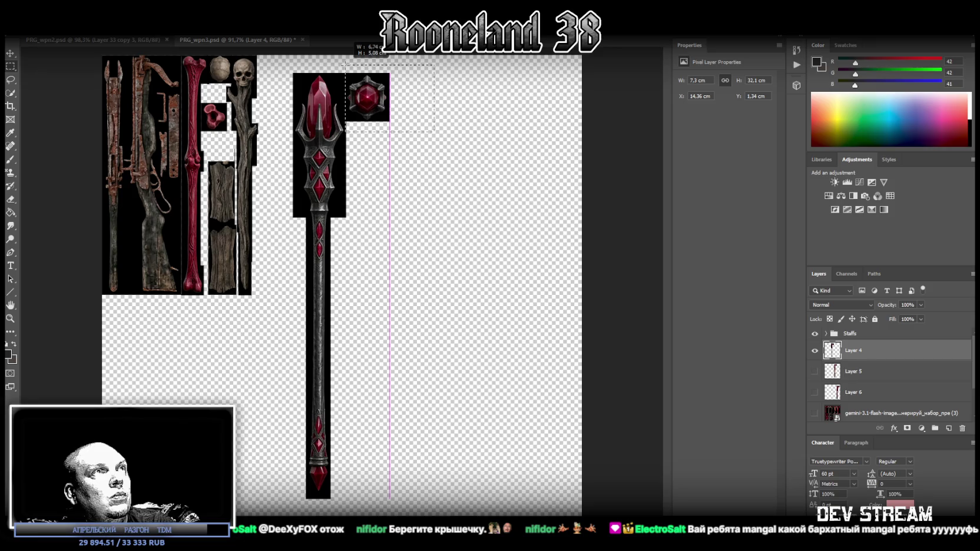
left_click_drag(345, 63, 464, 76)
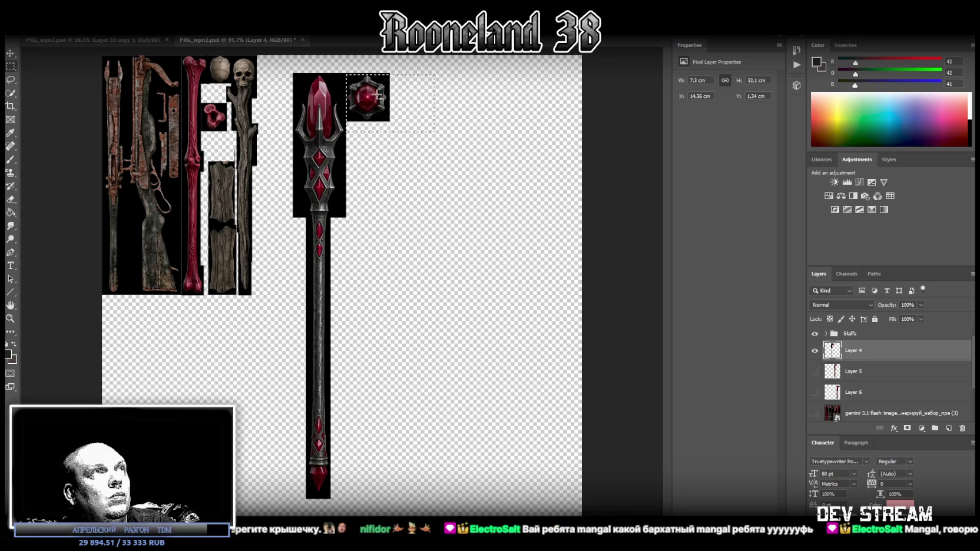
right_click(378, 95)
left_click(420, 174)
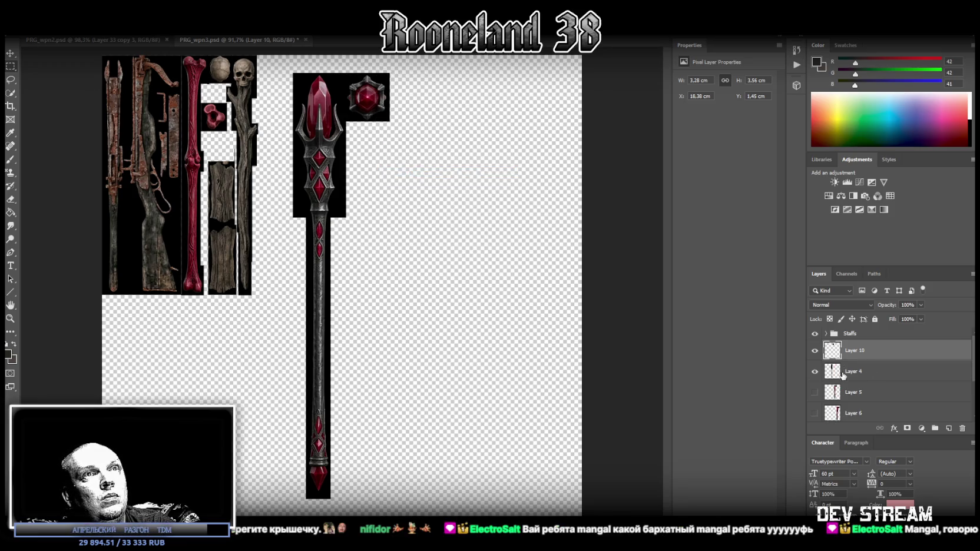
- Erase the black strips on both sides of the crystal staff and deselect
left_click(843, 376)
left_click(815, 351)
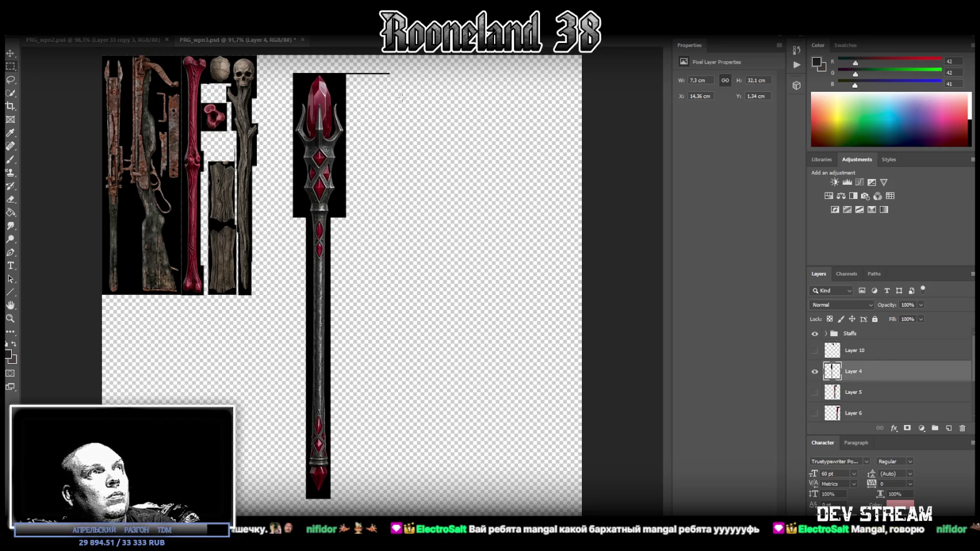
left_click_drag(475, 253, 343, 62)
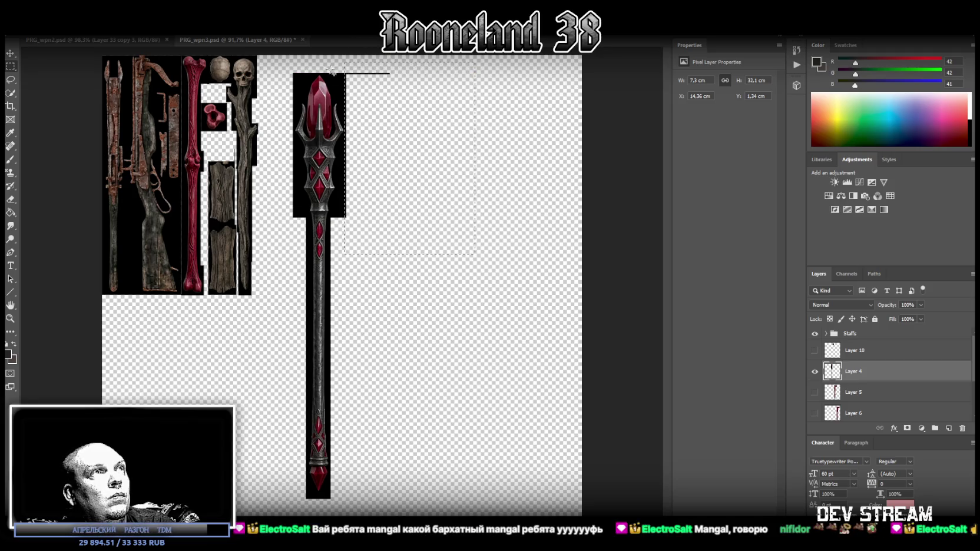
mouse_move(269, 64)
left_mouse_down("shift")
mouse_move(280, 253)
mouse_move(294, 260)
left_mouse_up("shift")
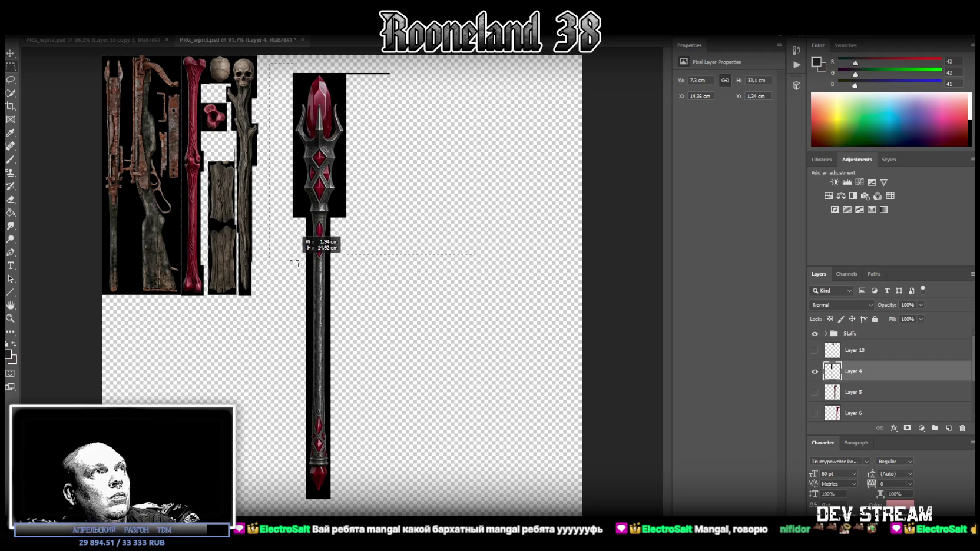
key("Delete")
key("ctrl+d")
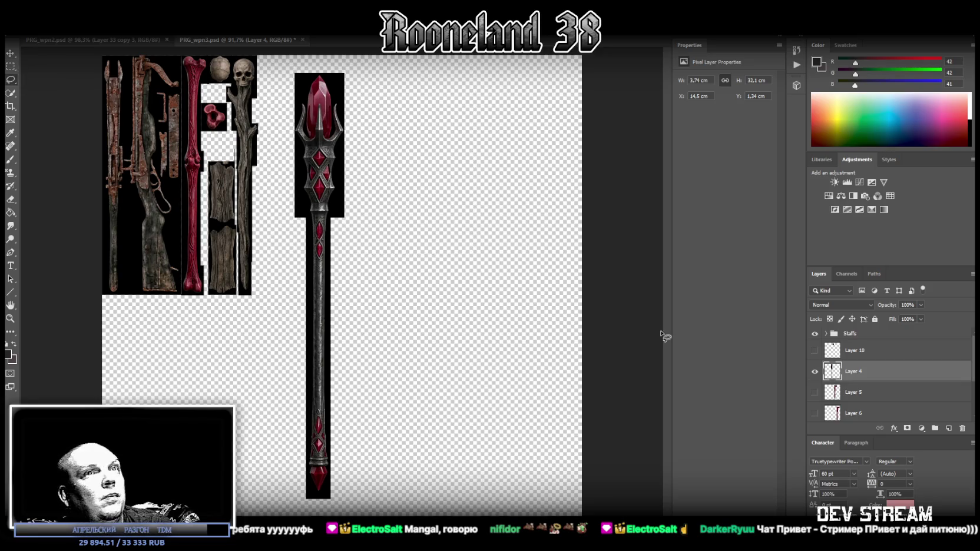
- Convert the gem layer (Layer 10) and the staff layer (Layer 4) to smart objects
left_click(815, 350)
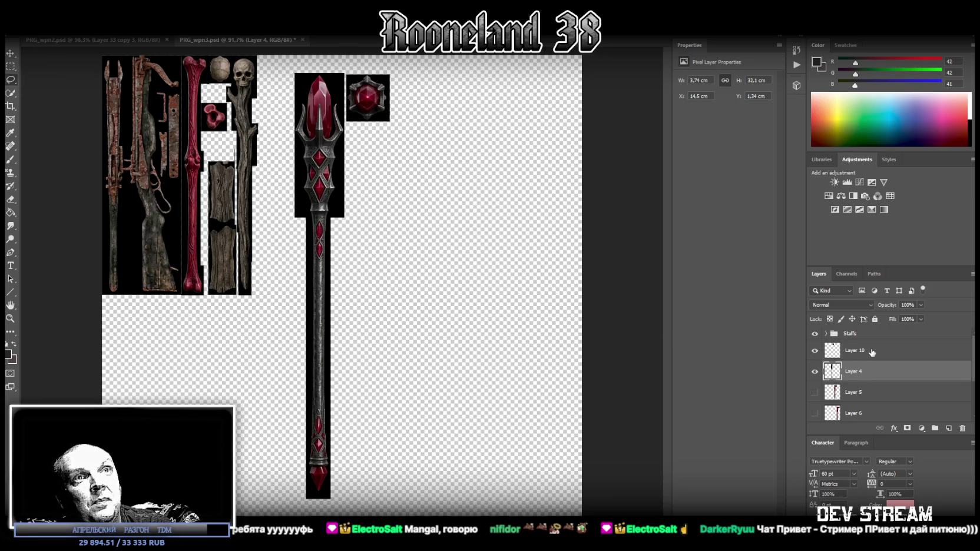
right_click(869, 351)
left_click(800, 262)
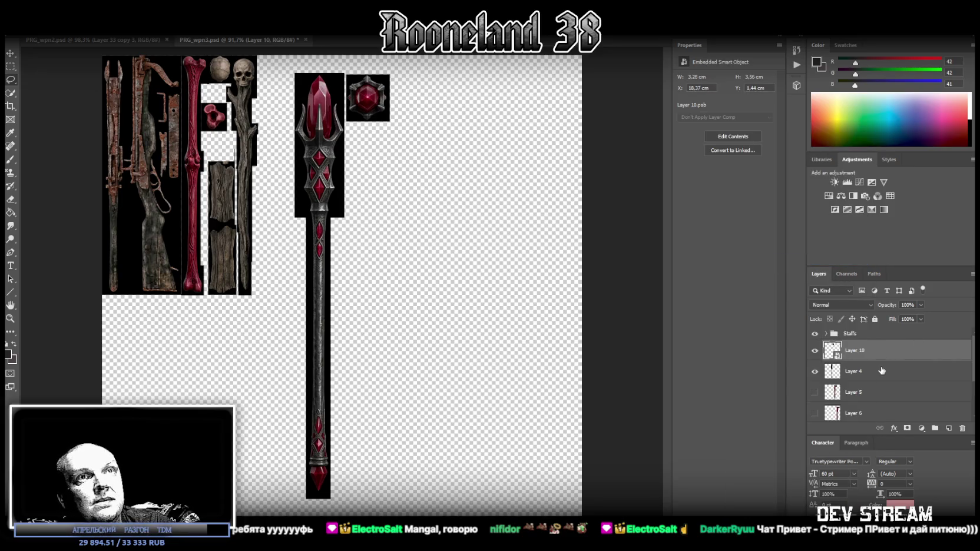
left_click(882, 373)
right_click(878, 372)
left_click(799, 265)
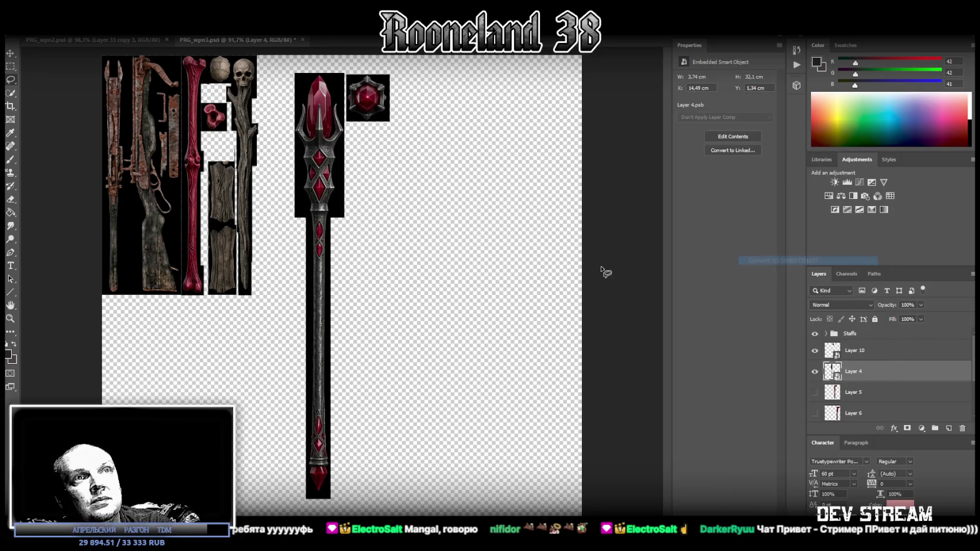
key("ctrl+t")
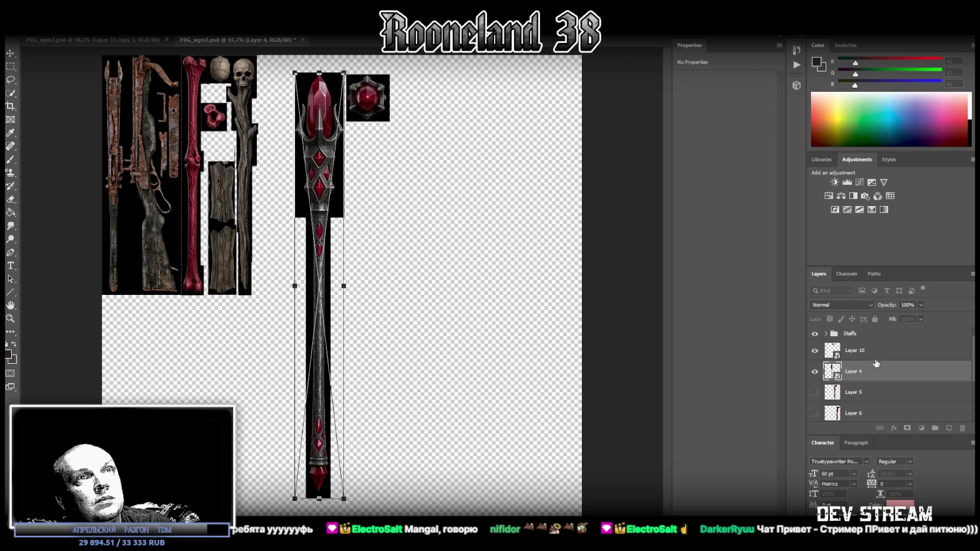
- Scale down the staff and gem, flip them vertically, and pack them beside the other sprites
left_click(873, 350, "shift")
left_click_drag(337, 151, 300, 135)
mouse_move(303, 480)
left_mouse_down()
mouse_move(299, 295)
mouse_move(279, 265)
left_mouse_up()
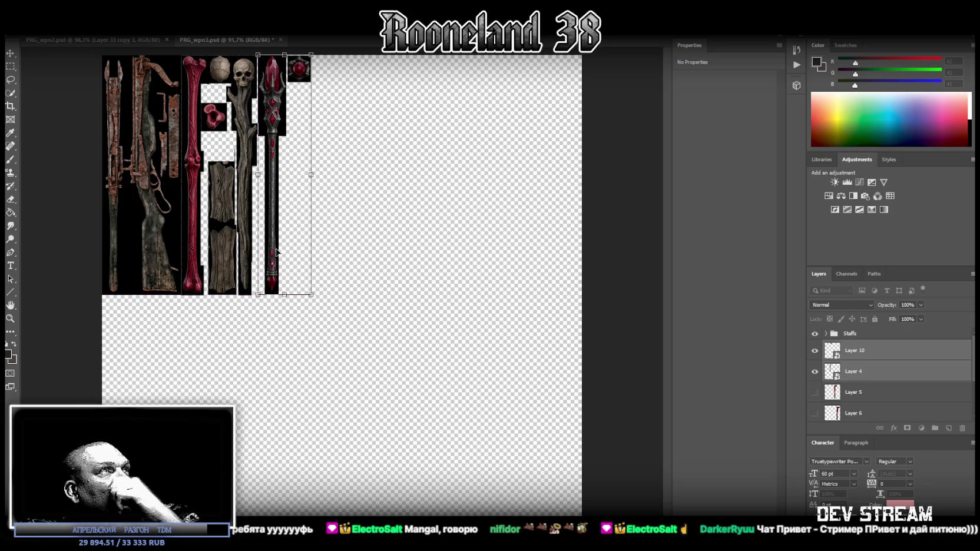
right_click(277, 210)
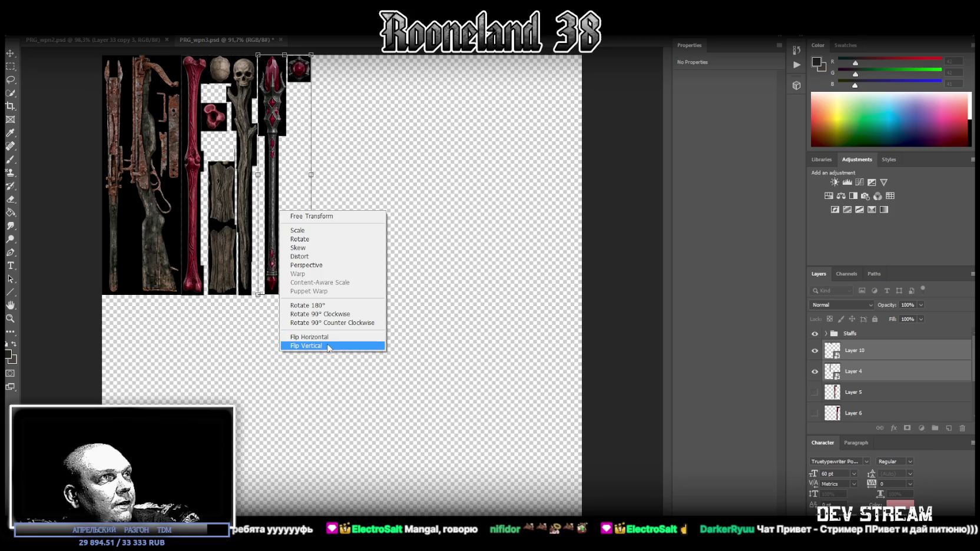
left_click(306, 345)
left_click_drag(273, 231, 268, 230)
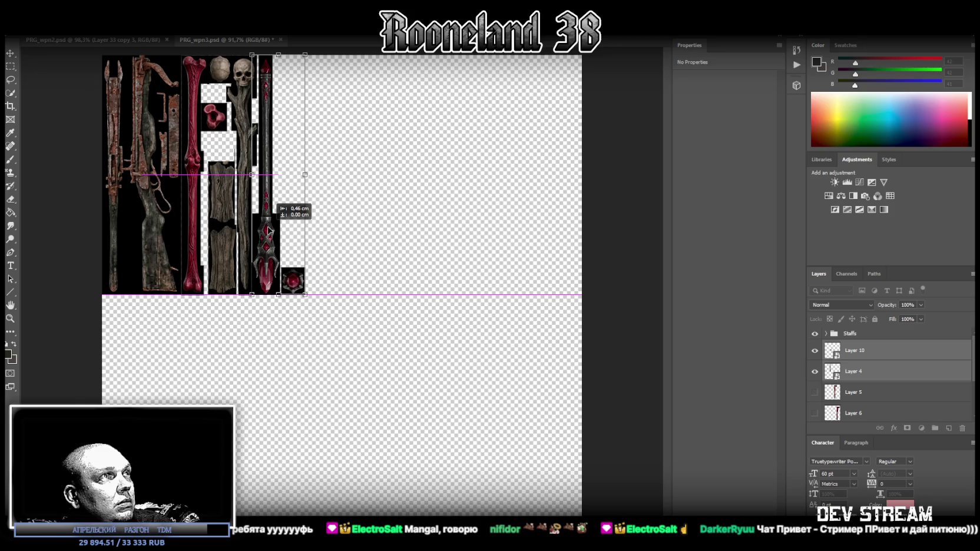
left_click(11, 53)
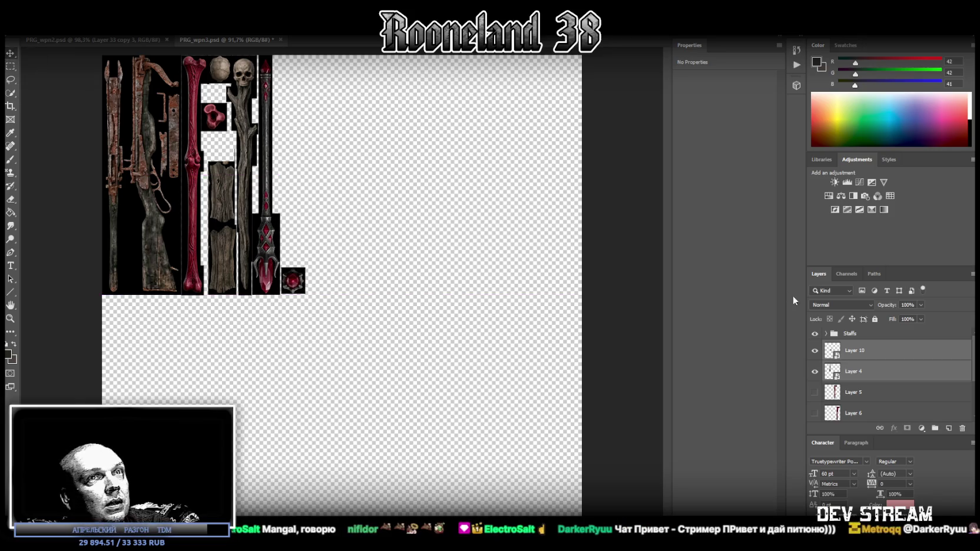
- Move the ruby gem alone into a gap at X 7.9, Y 5.89 cm and show the fleshy staff
left_click(859, 354)
left_click_drag(294, 282, 220, 150)
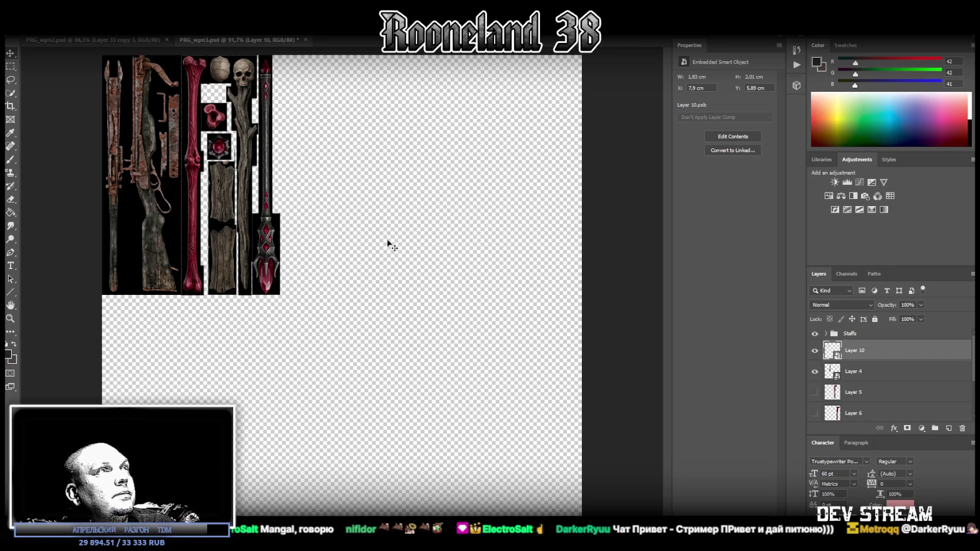
left_click(815, 393)
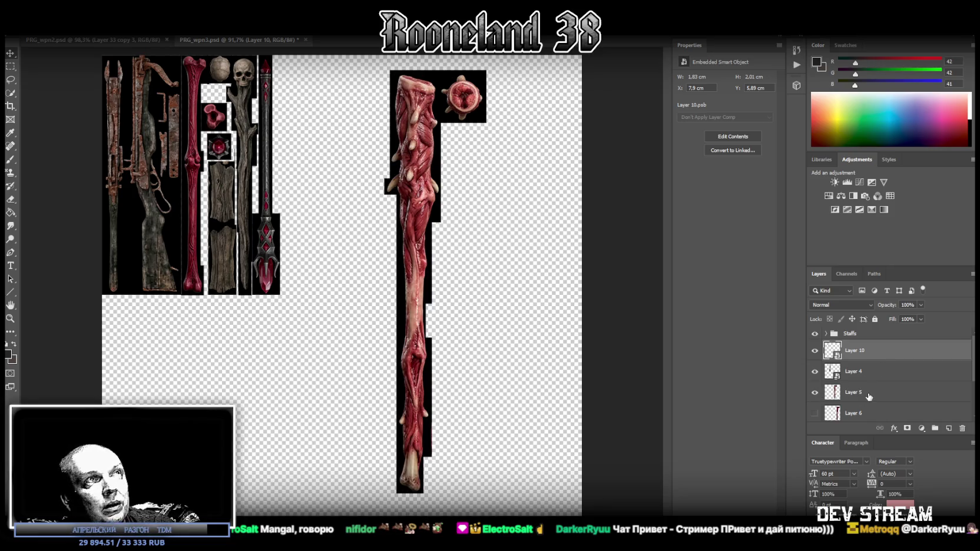
- Cut the round ornament beside the fleshy staff onto its own layer
left_click(862, 393)
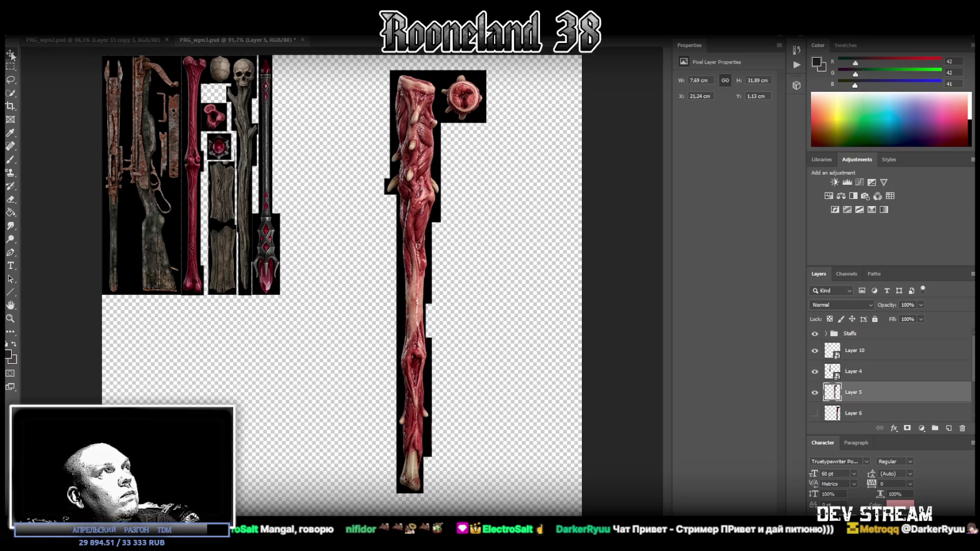
right_click(861, 396)
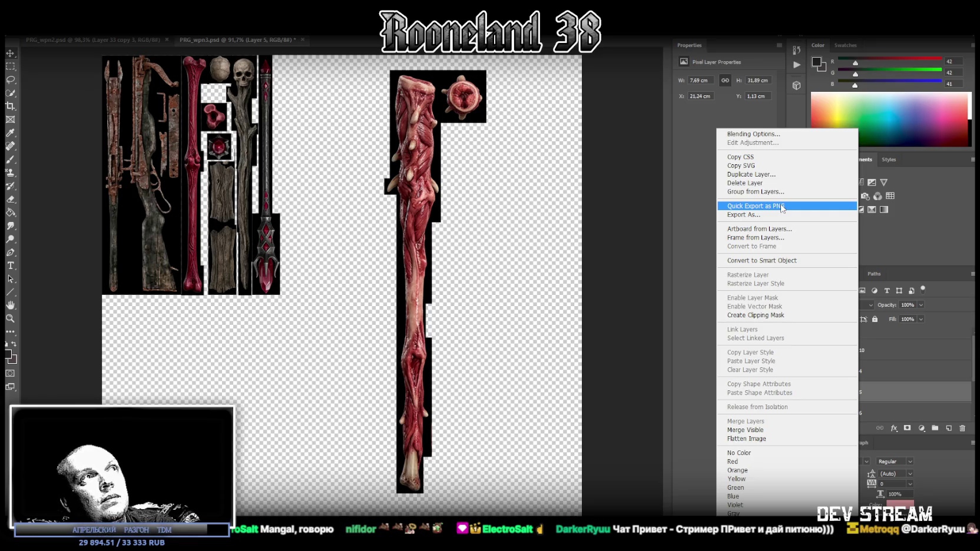
left_click(536, 262)
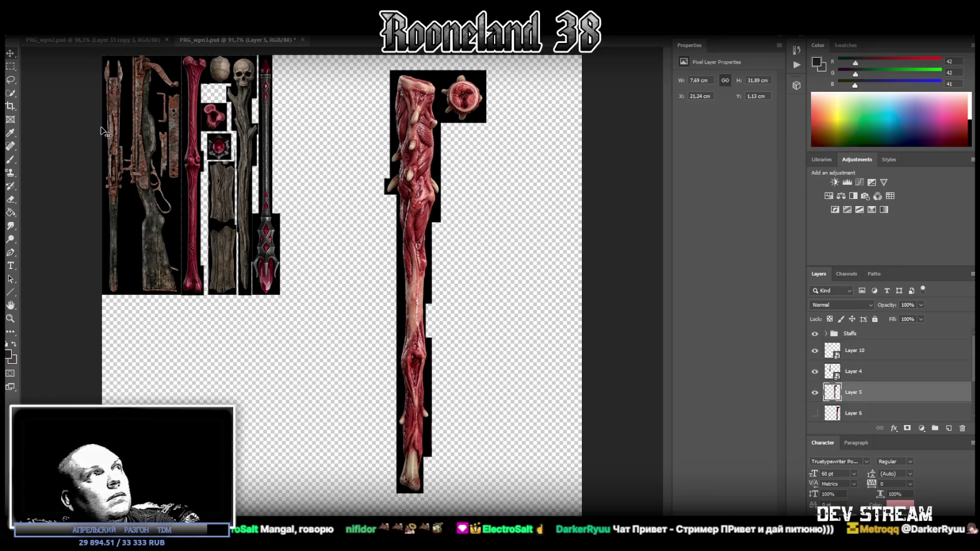
left_click(11, 66)
left_click_drag(519, 142, 440, 69)
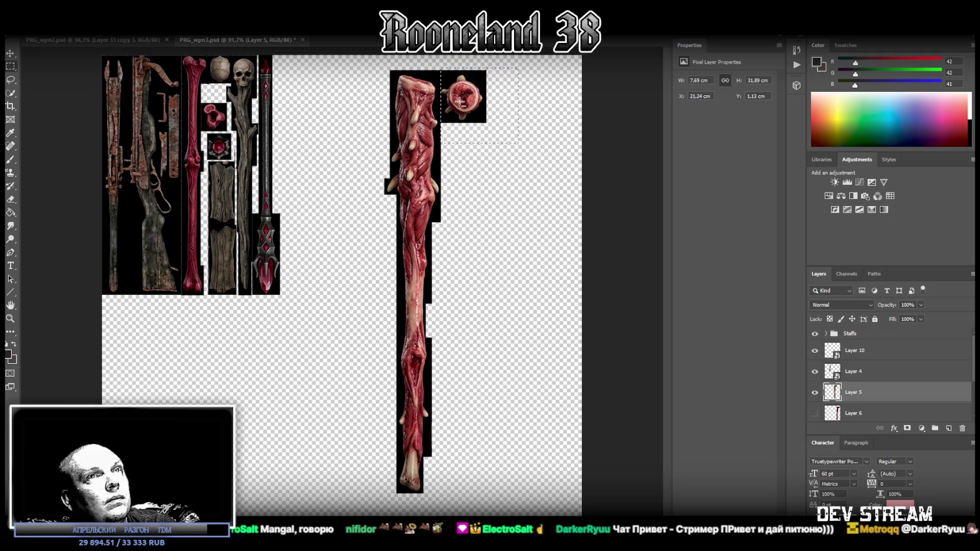
right_click(460, 103)
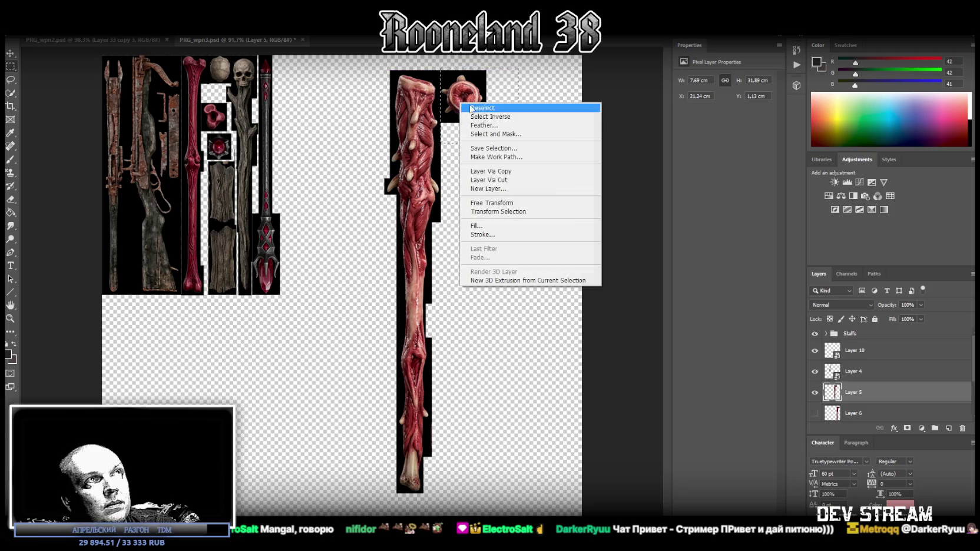
left_click(522, 182)
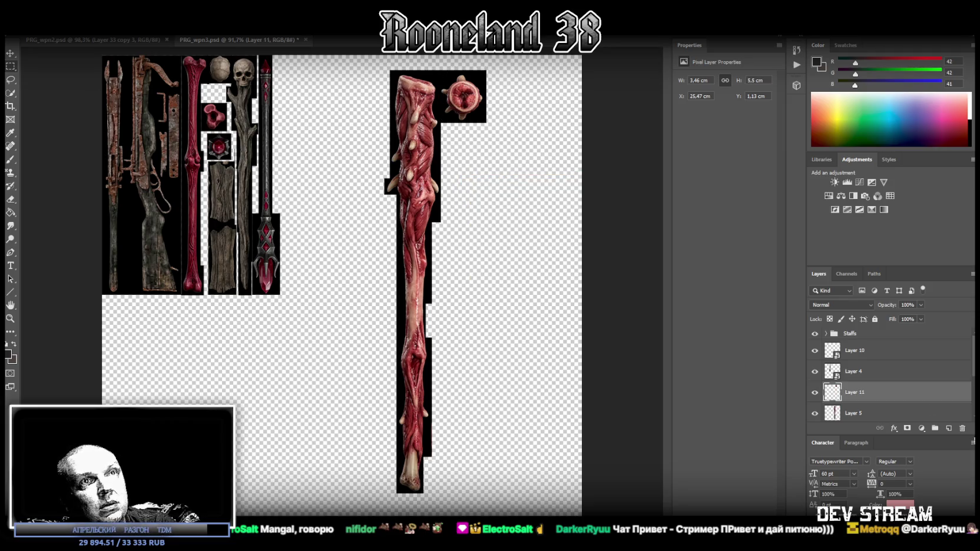
- Convert the ornament and the fleshy staff layers into smart objects
right_click(878, 395)
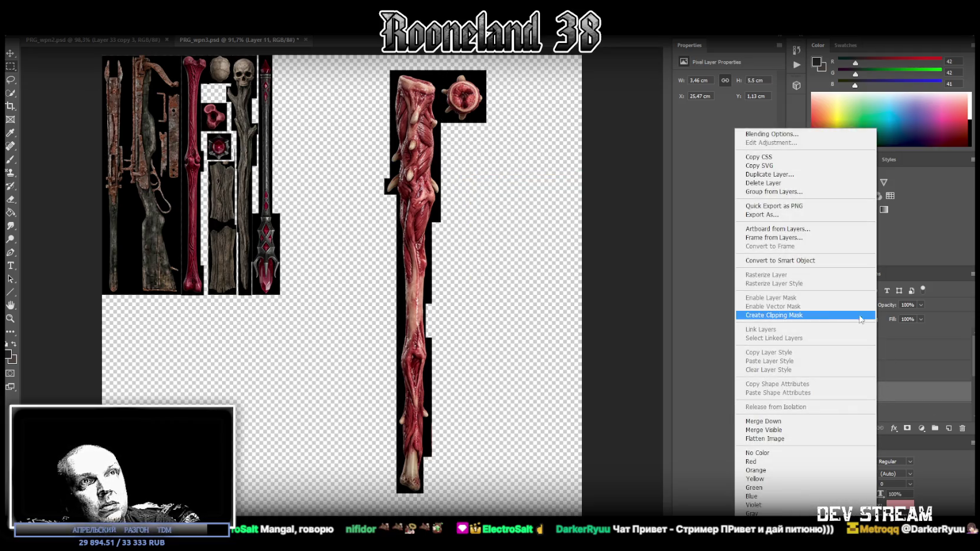
left_click(824, 260)
right_click(869, 412)
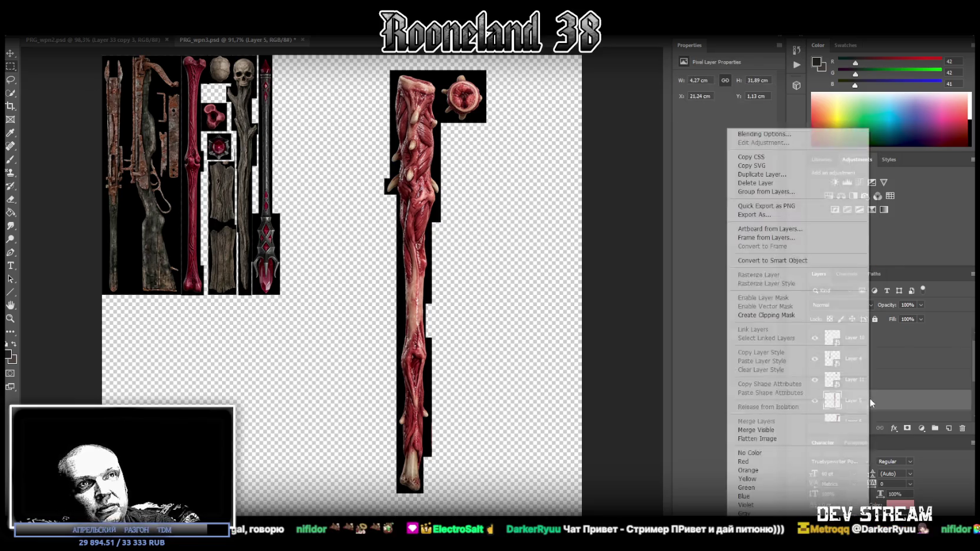
left_click(794, 259)
left_click(878, 384, "ctrl")
- Shrink the staff and ornament to sprite height and pack them at the atlas top beside the crystal staff
key("ctrl+t")
right_click(452, 178)
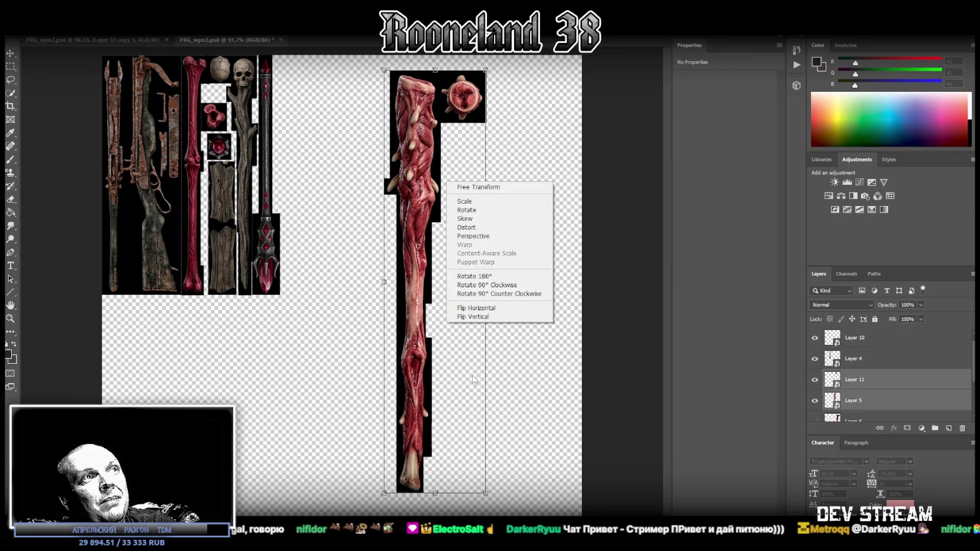
left_click(481, 311)
left_click_drag(454, 154, 348, 142)
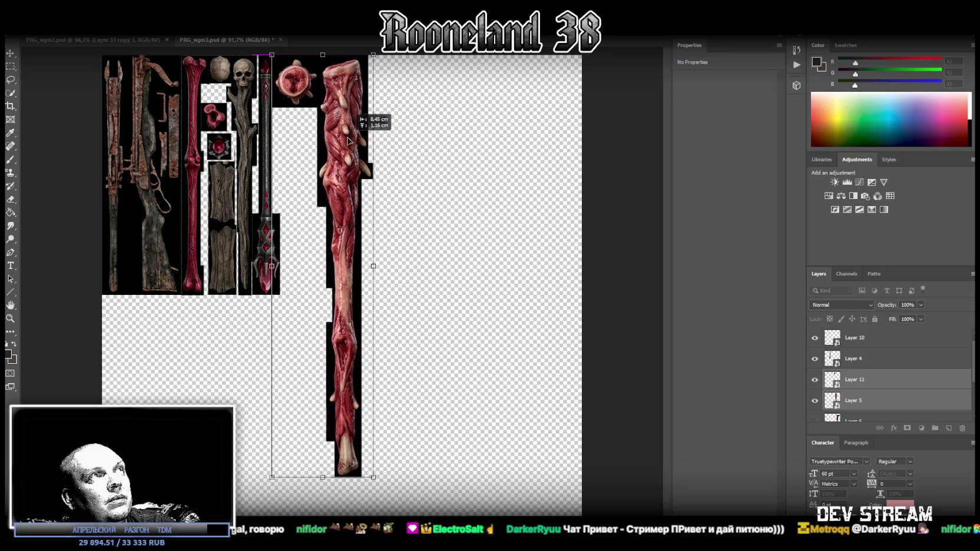
mouse_move(328, 470)
left_mouse_down()
mouse_move(340, 294)
mouse_move(324, 295)
left_mouse_up()
right_click(342, 241)
left_click(383, 362)
mouse_move(324, 202)
left_mouse_down()
mouse_move(303, 203)
mouse_move(294, 154)
left_mouse_up()
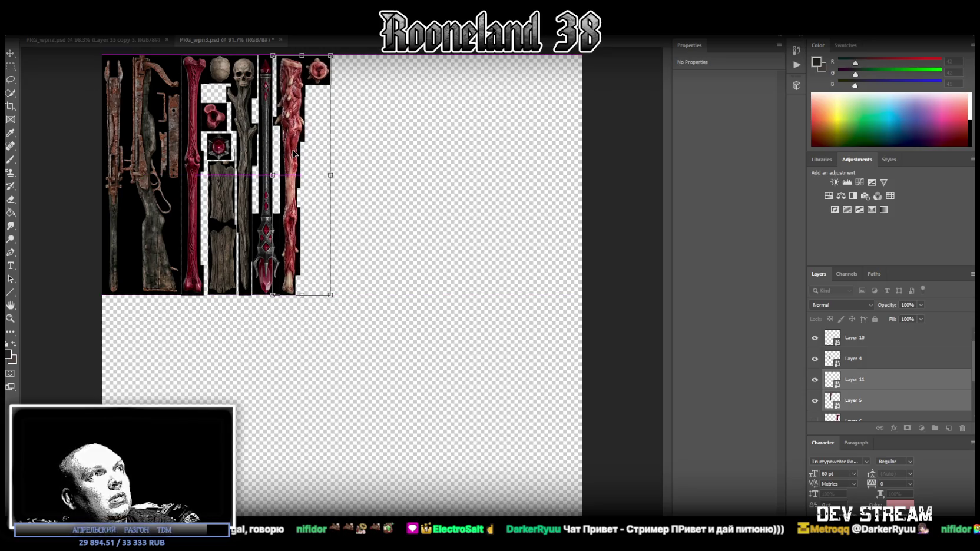
left_click_drag(302, 295, 303, 295)
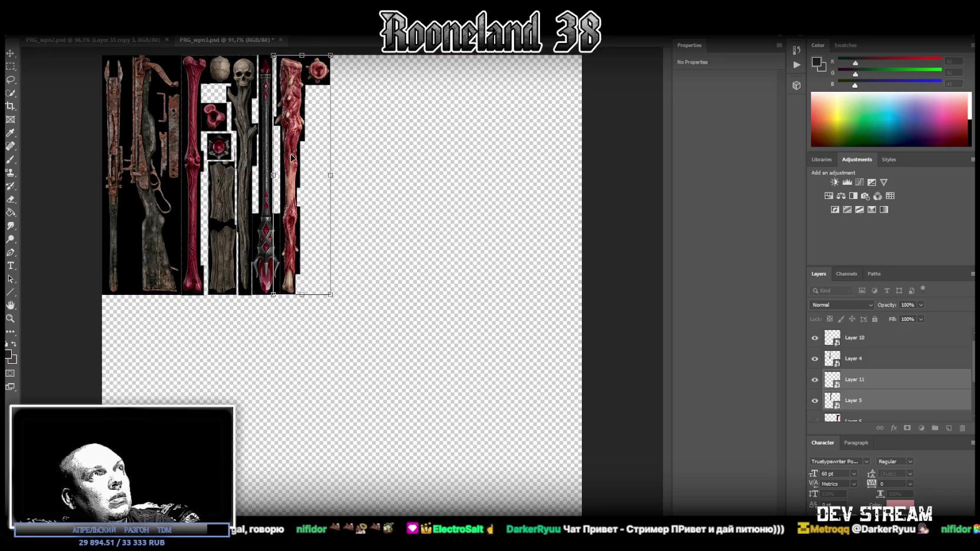
left_click_drag(293, 155, 289, 162)
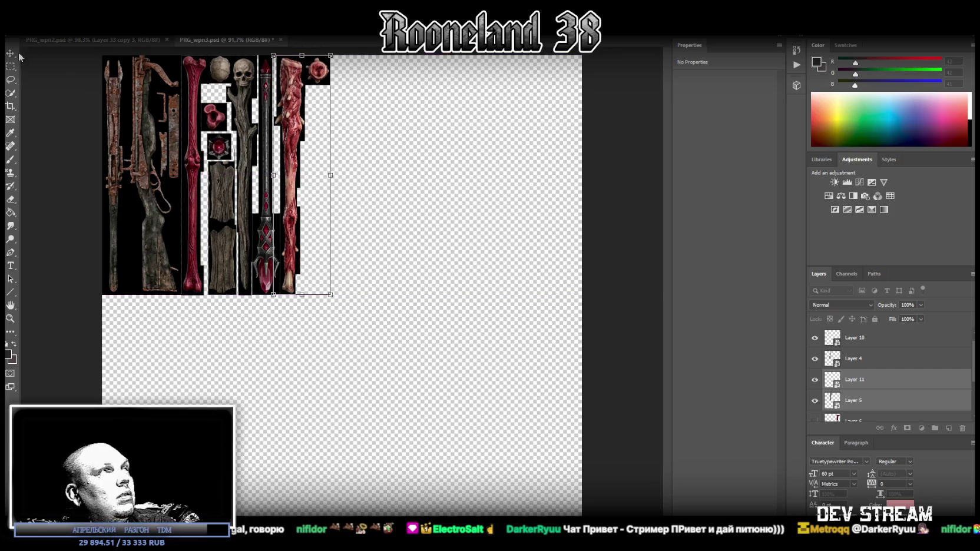
key("Return")
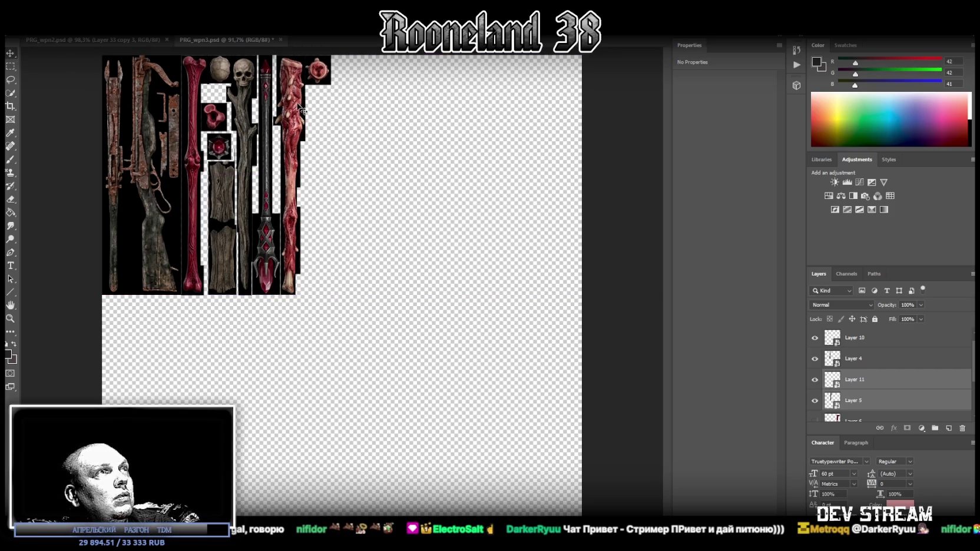
scroll(880, 383, "down", 1)
- Marquee the red gem beside the crystal sword and cut it onto its own layer with Layer Via Cut
left_click(815, 409)
left_click(866, 412)
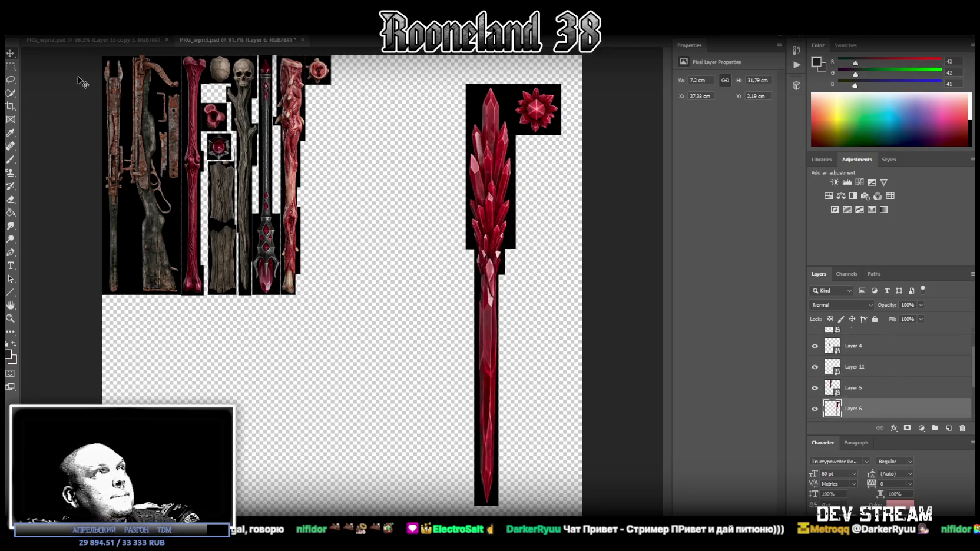
left_click(12, 66)
left_click_drag(570, 75, 516, 142)
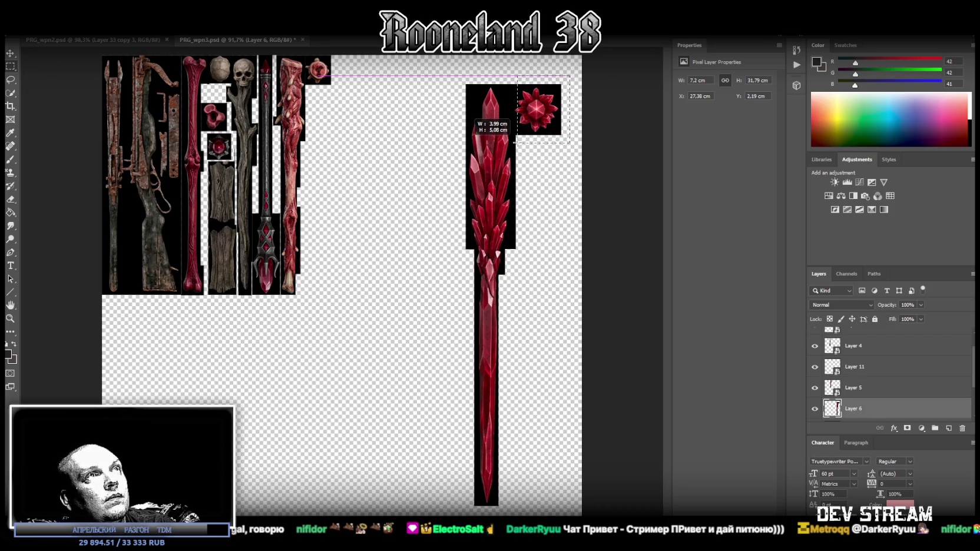
left_click_drag(516, 143, 511, 134)
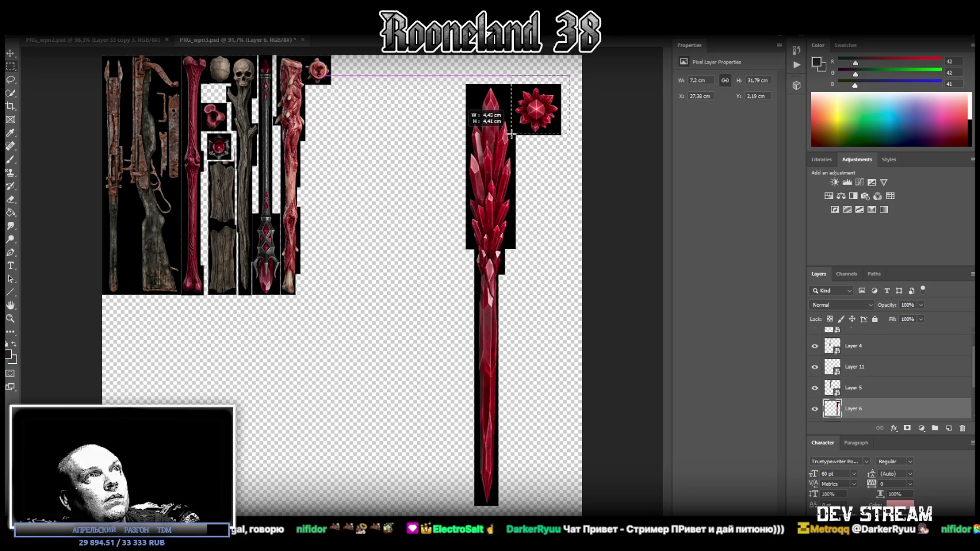
left_click_drag(512, 134, 512, 134)
left_click_drag(503, 65, 583, 87, "shift")
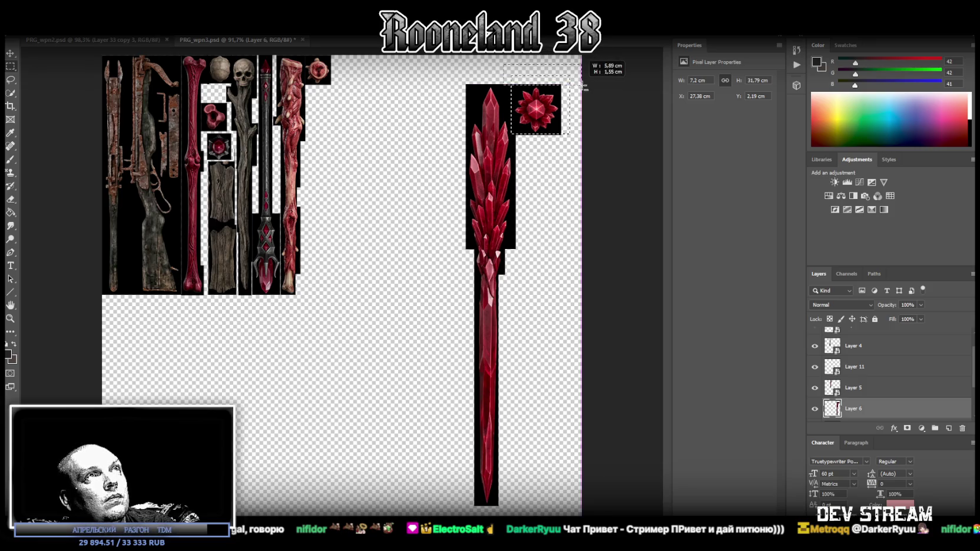
right_click(528, 100)
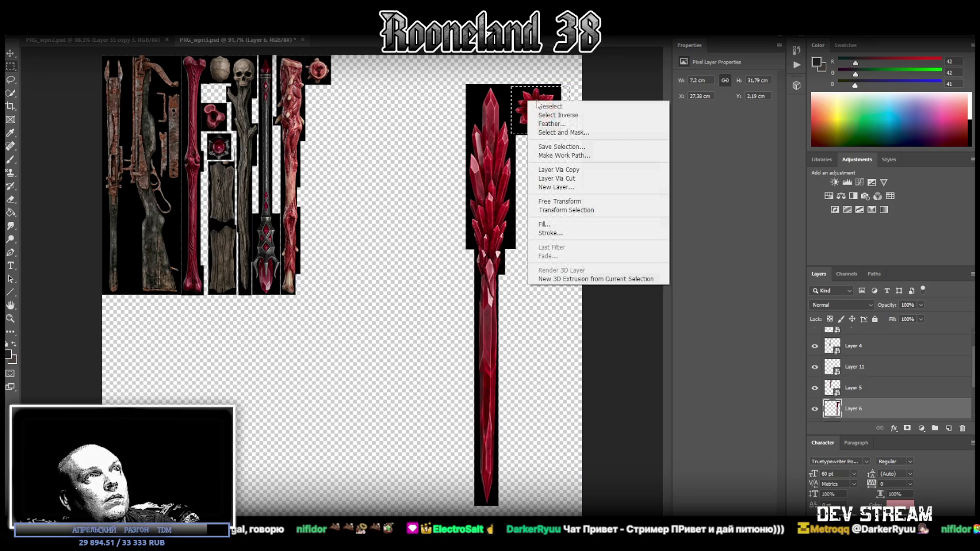
left_click(575, 183)
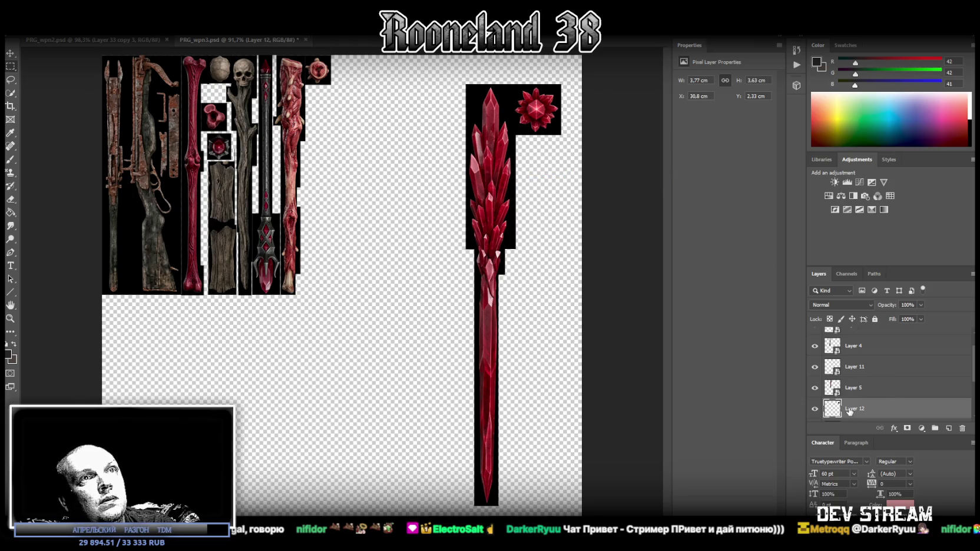
- Convert the new gem layer into a smart object
right_click(850, 411)
left_click(755, 263)
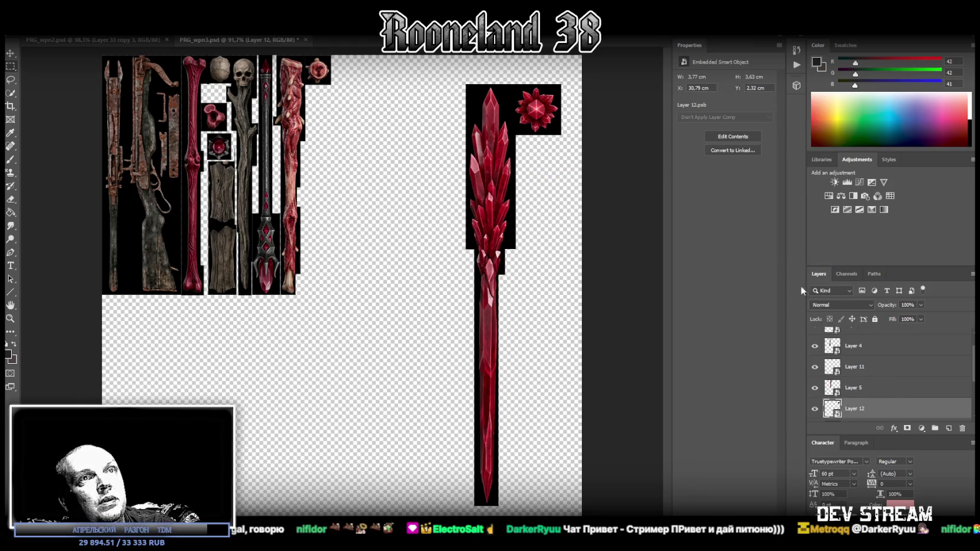
scroll(852, 394, "down", 1)
scroll(852, 394, "down", 1)
- Hide the gem, delete the leftover lines beside the sword, and convert the sword layer to a smart object
left_click(848, 403)
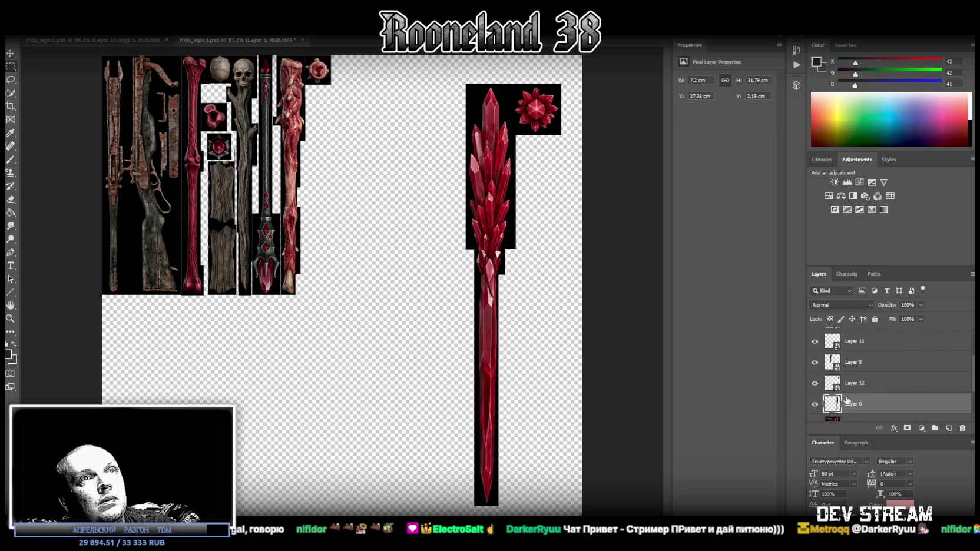
left_click(815, 384)
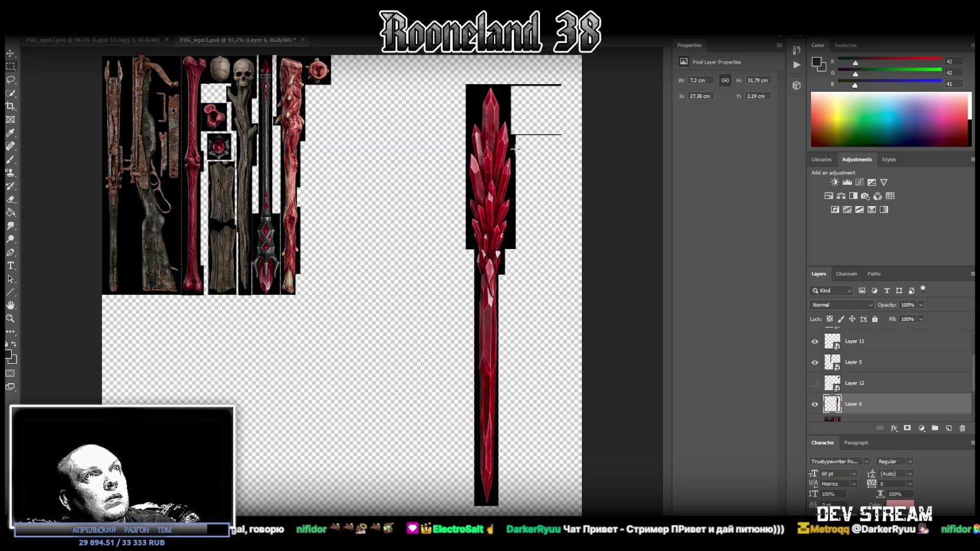
left_click_drag(511, 150, 569, 79)
key("Delete")
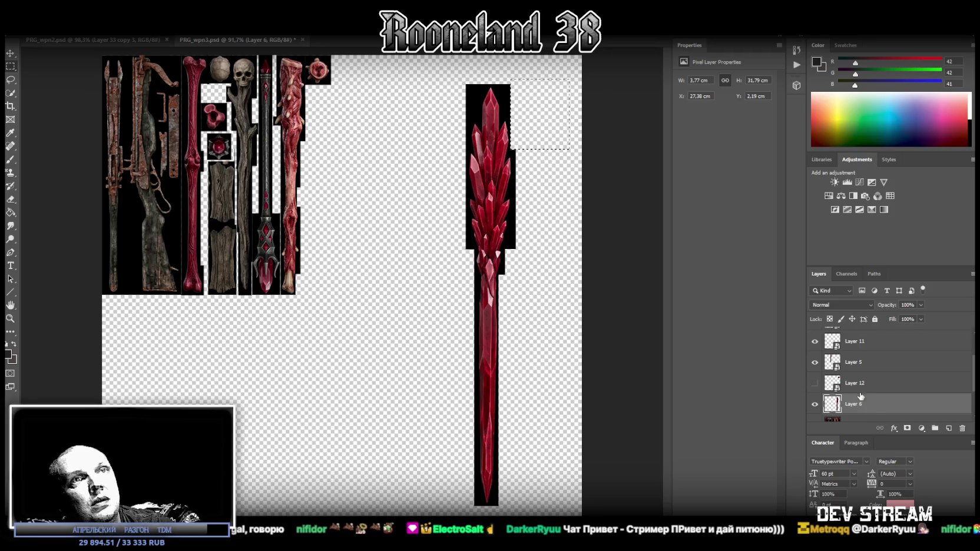
left_click(10, 79)
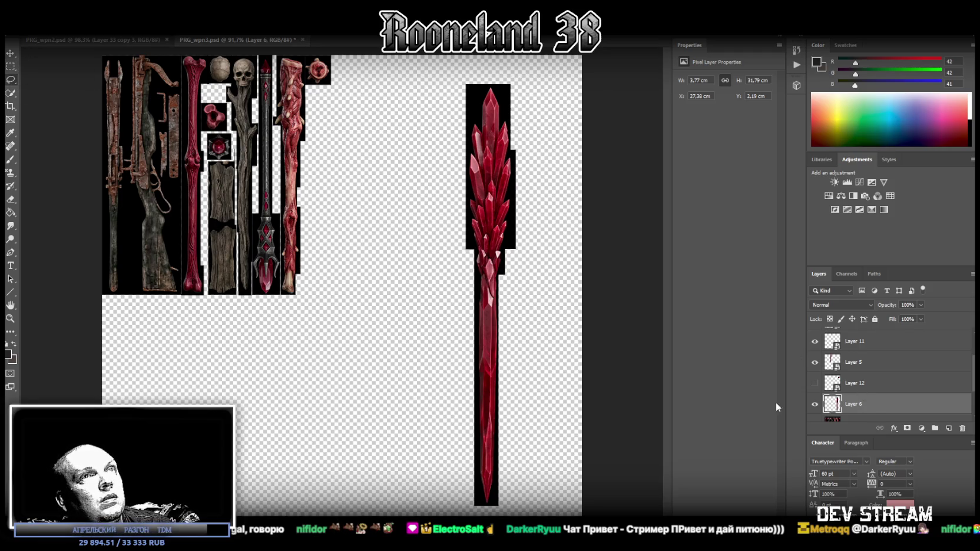
right_click(877, 406)
left_click(795, 263)
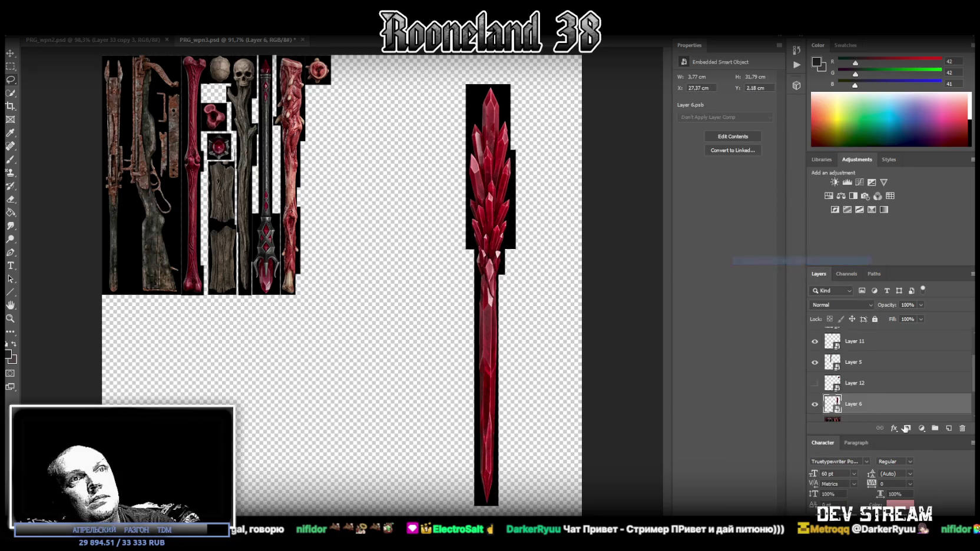
- Show the gem, then move the sword and gem together, scaled down to atlas height, against the club
left_click(815, 383)
left_click(860, 382, "shift")
left_click_drag(472, 190, 344, 160)
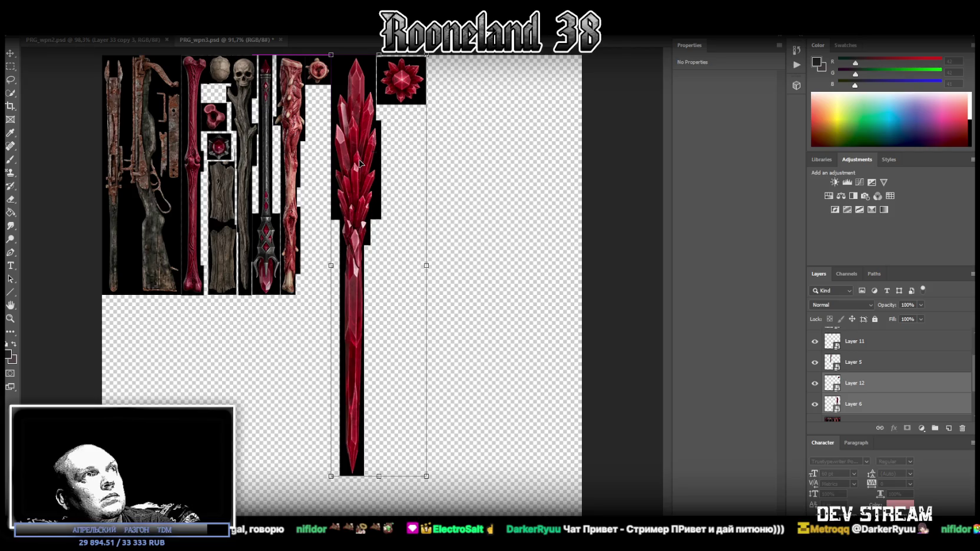
mouse_move(378, 476)
left_mouse_down()
mouse_move(362, 292)
mouse_move(380, 293)
left_mouse_up()
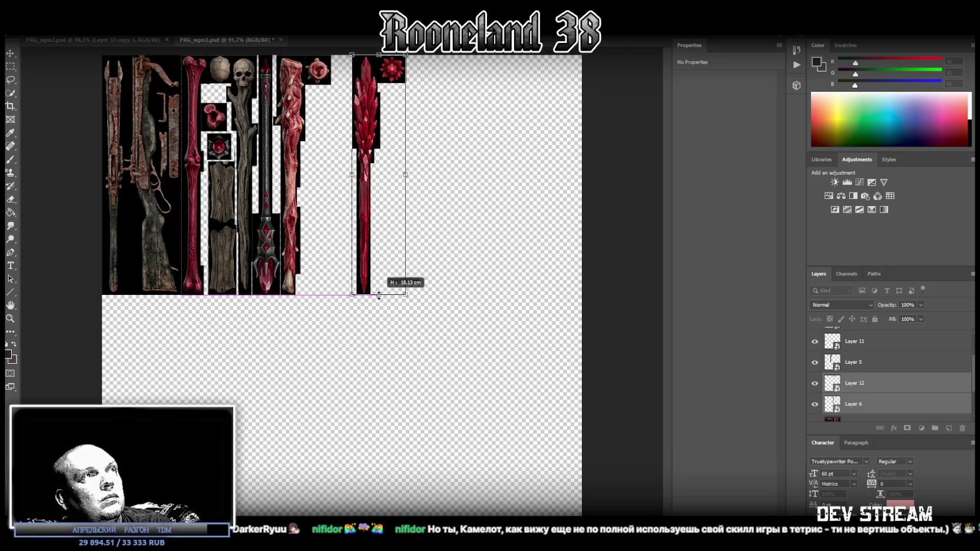
left_click_drag(366, 232, 346, 231)
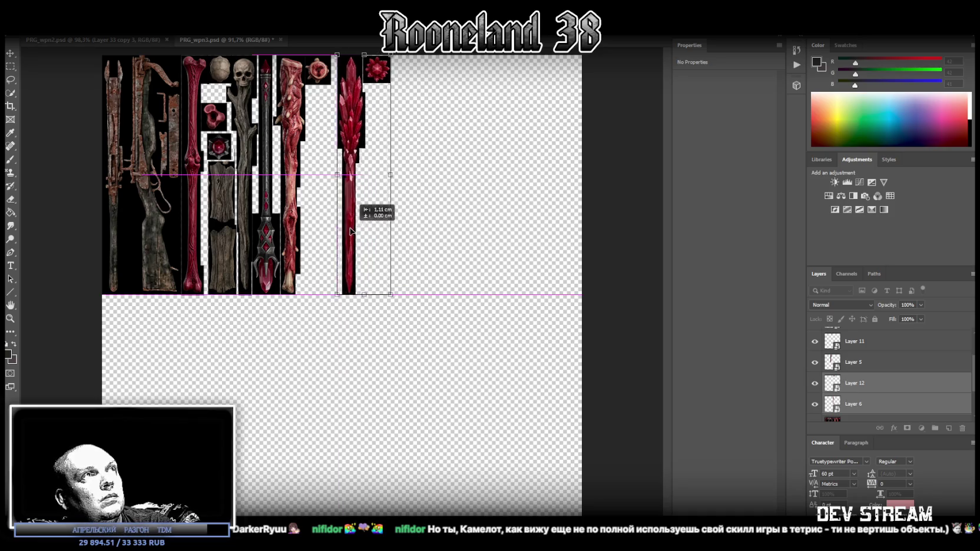
- Move the gem alone into the gap beside the club and commit its position
left_click(876, 388)
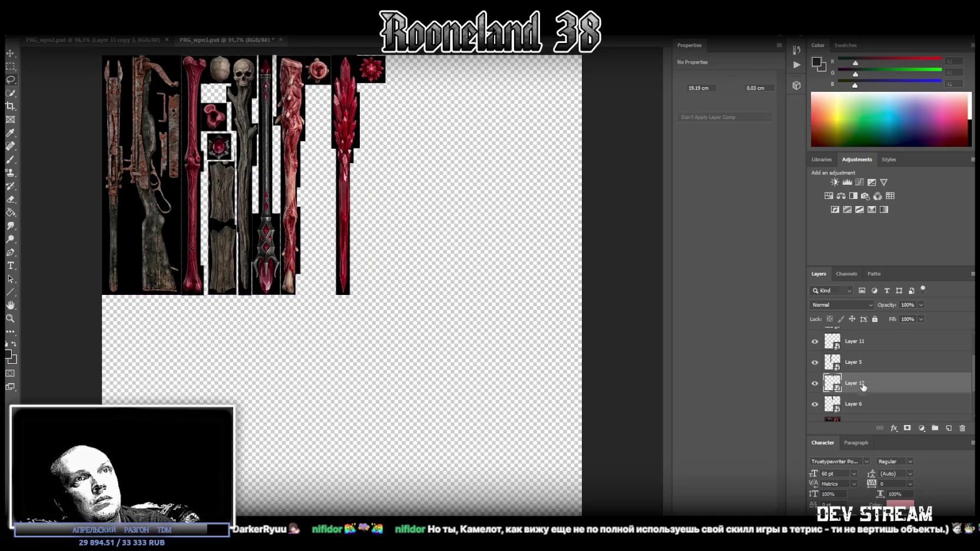
left_click(10, 54)
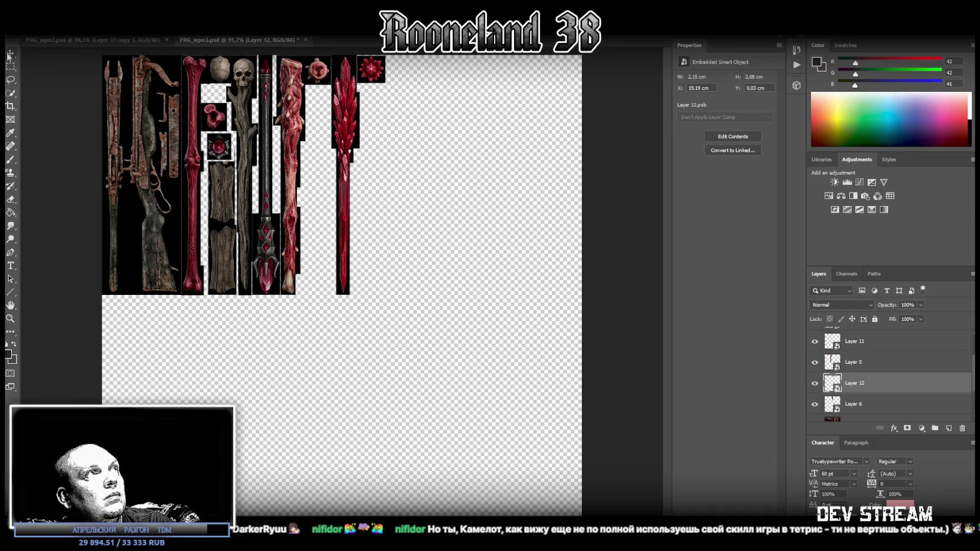
mouse_move(377, 72)
left_mouse_down()
mouse_move(324, 100)
mouse_move(330, 65)
left_mouse_up()
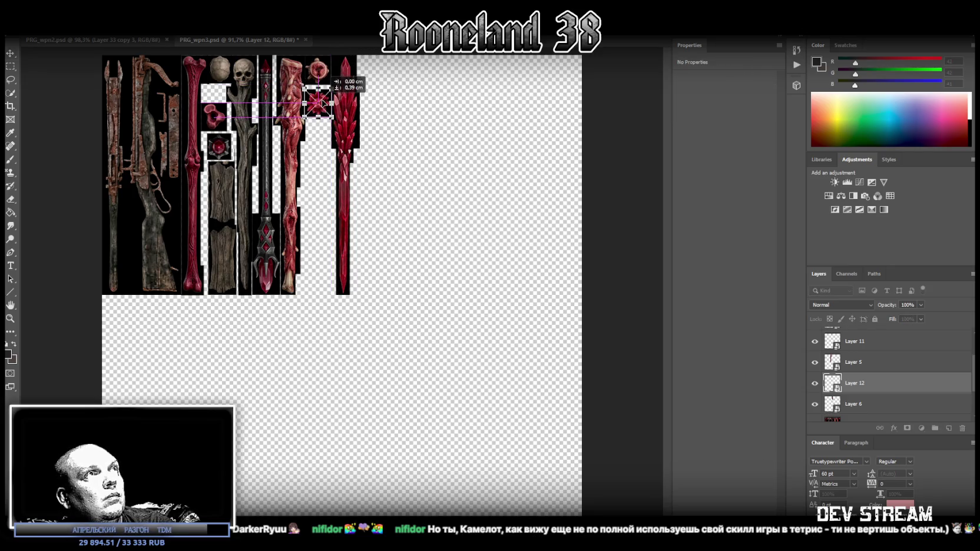
key("Return")
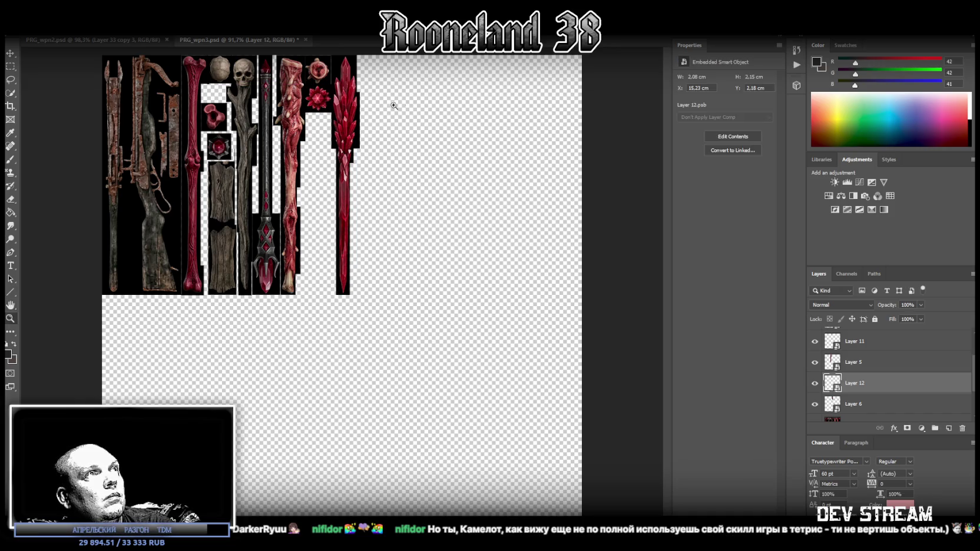
scroll(391, 85, "up", 5, "alt")
scroll(392, 86, "down", 3, "alt")
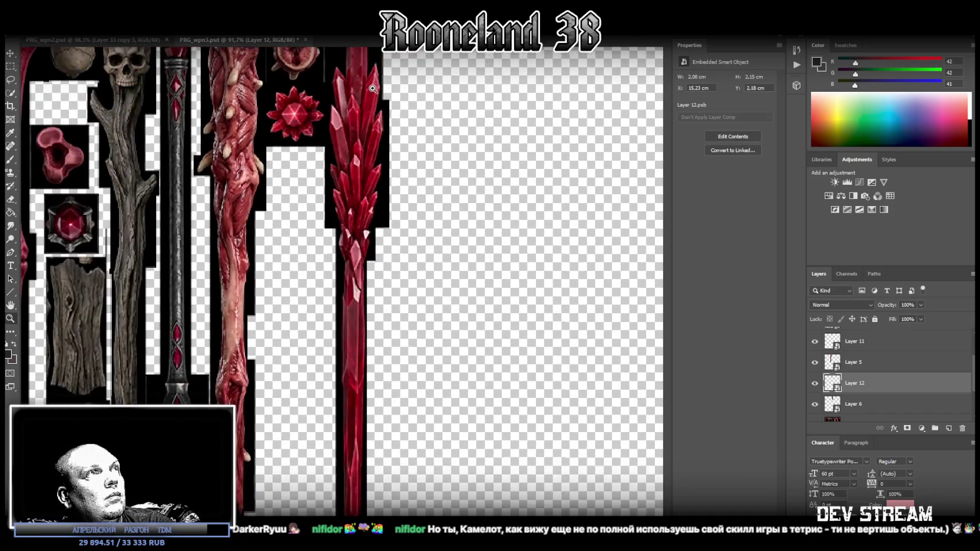
scroll(306, 112, "down", 2, "alt")
scroll(216, 101, "down", 1, "alt")
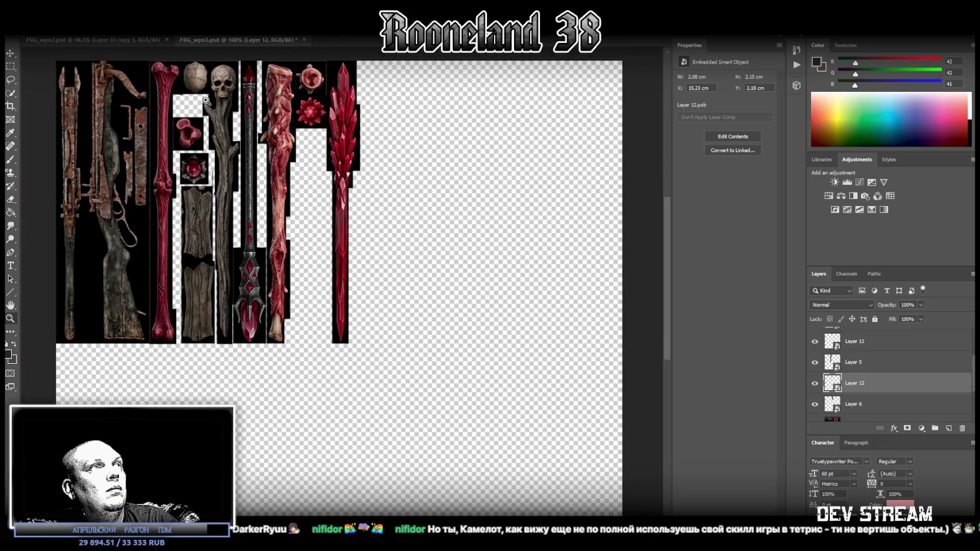
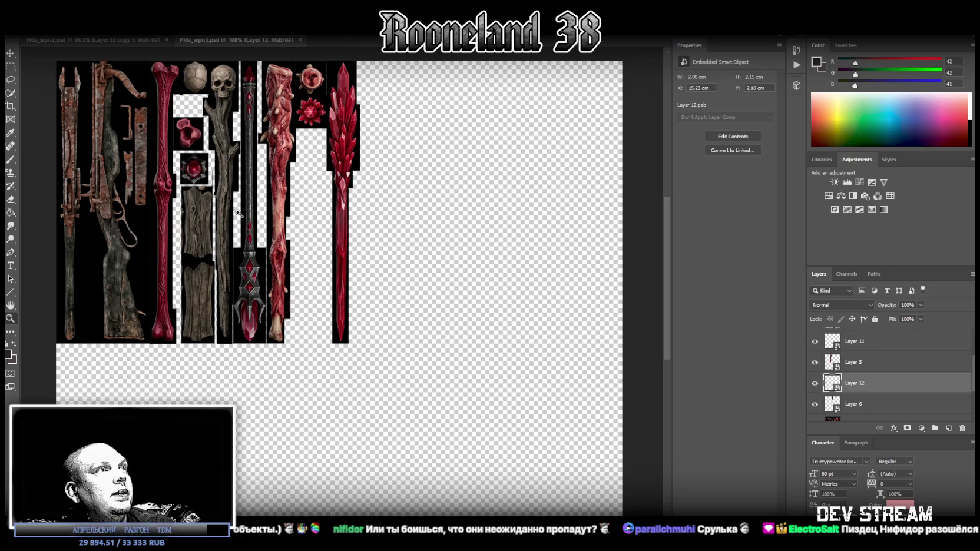
- Save the Photoshop texture sheet as PNG named PRG_wpn3.png, overwriting the existing file
scroll(414, 273, "down", 5, "alt")
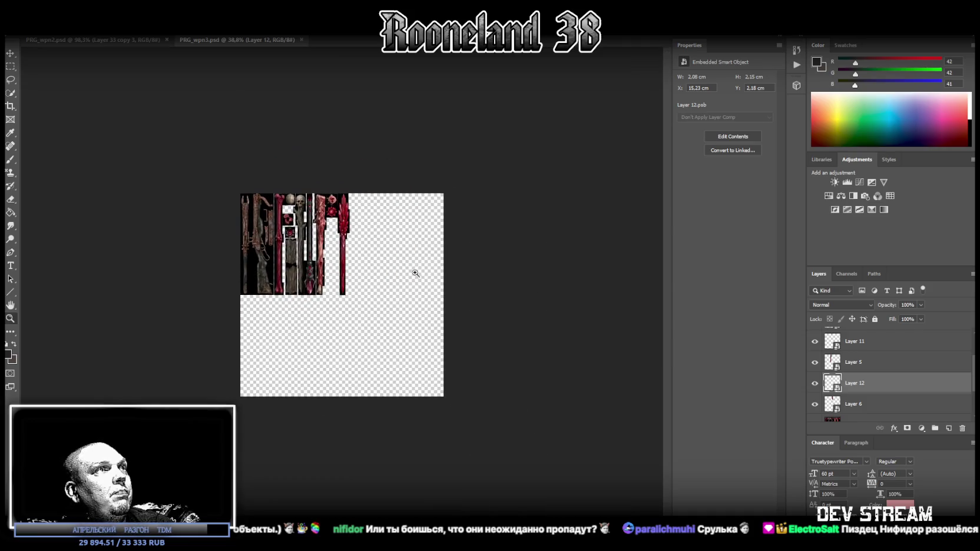
scroll(377, 302, "up", 3, "alt")
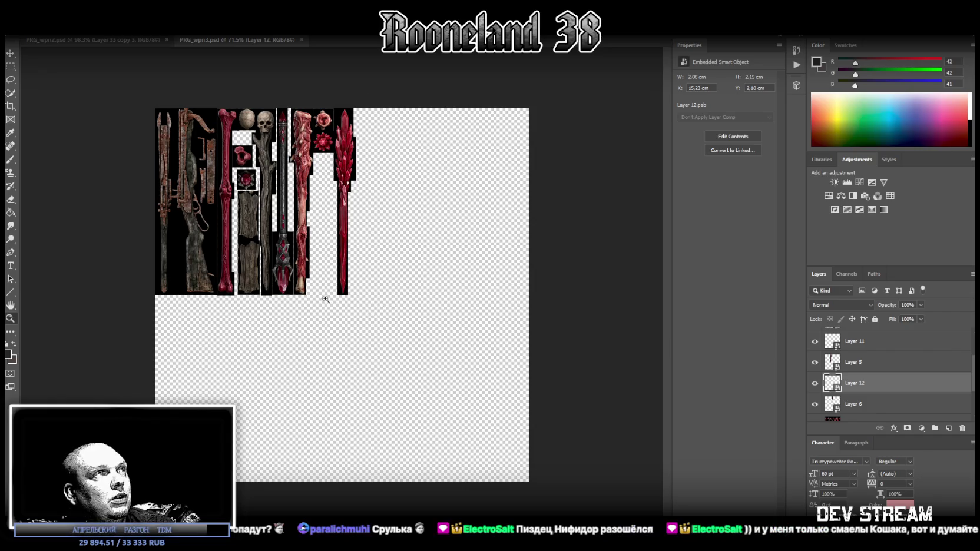
left_click(27, 28)
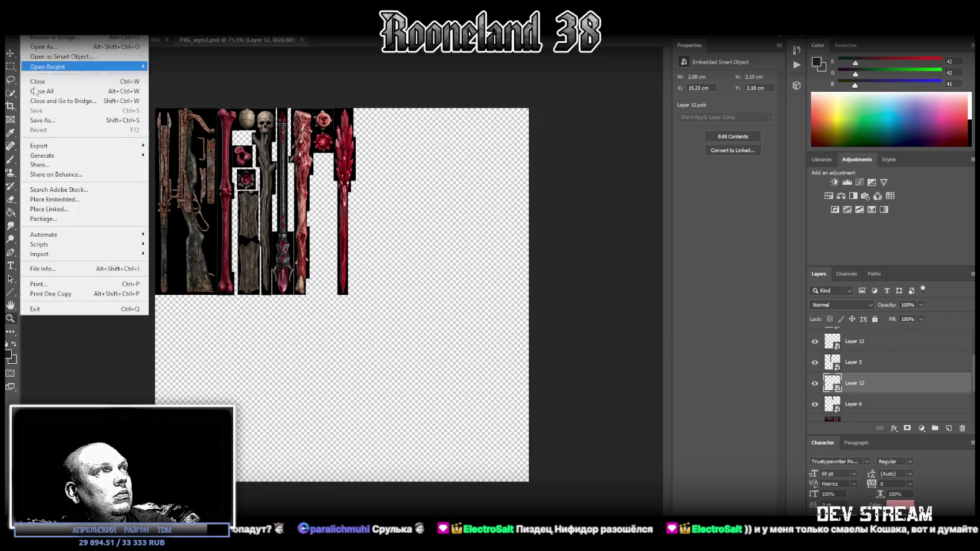
left_click(59, 121)
left_click(230, 375)
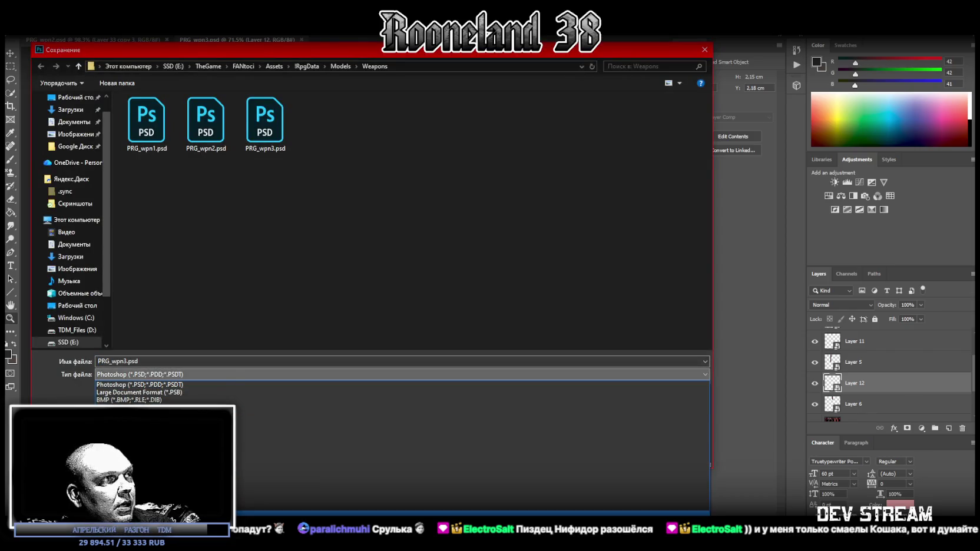
left_click(364, 513)
double_click(269, 124)
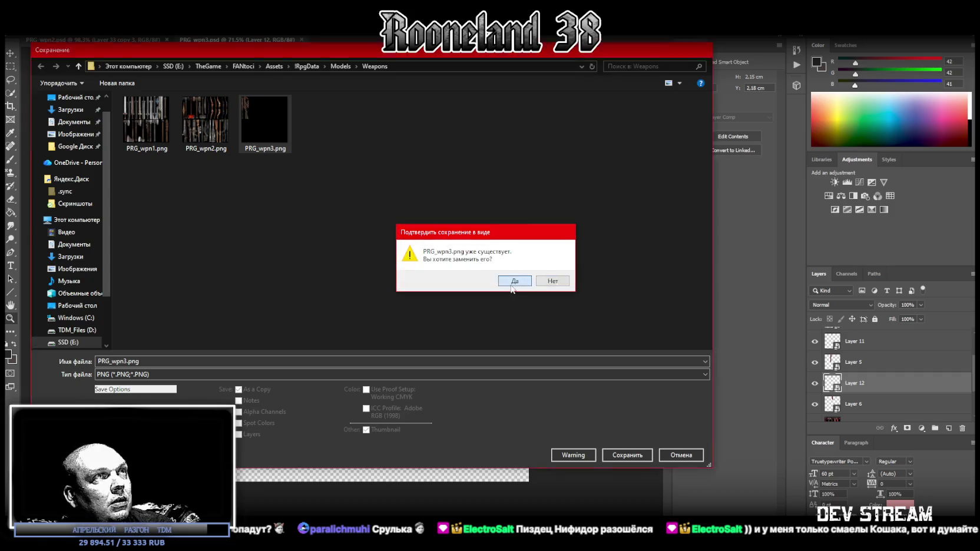
key("Return")
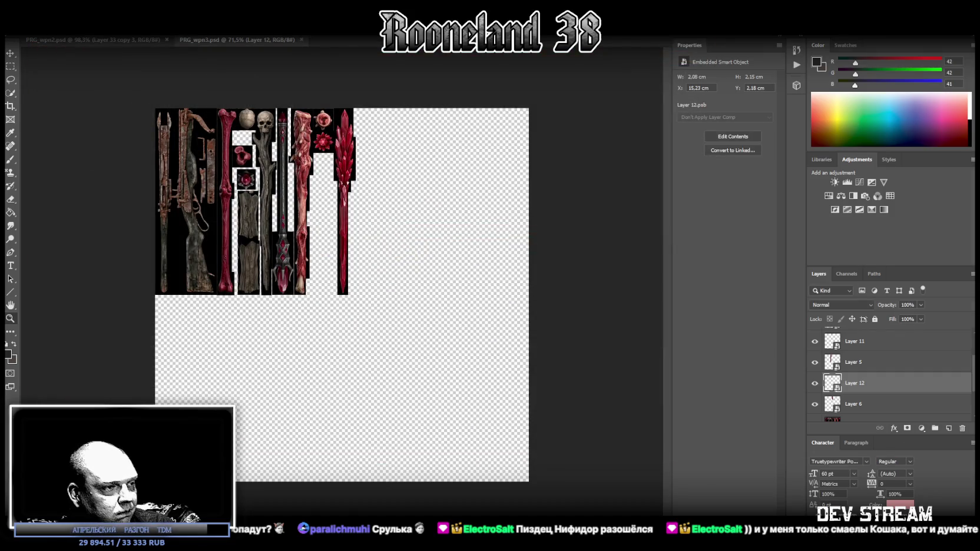
key("alt+Tab")
key("alt+Tab")
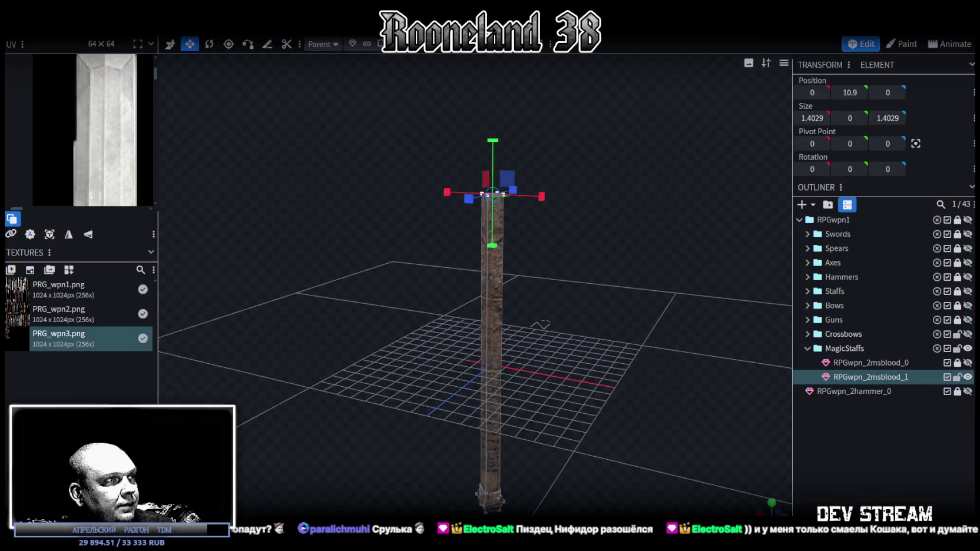
- Widen the UV editor panel and adjust the view around the staff
right_click(58, 337)
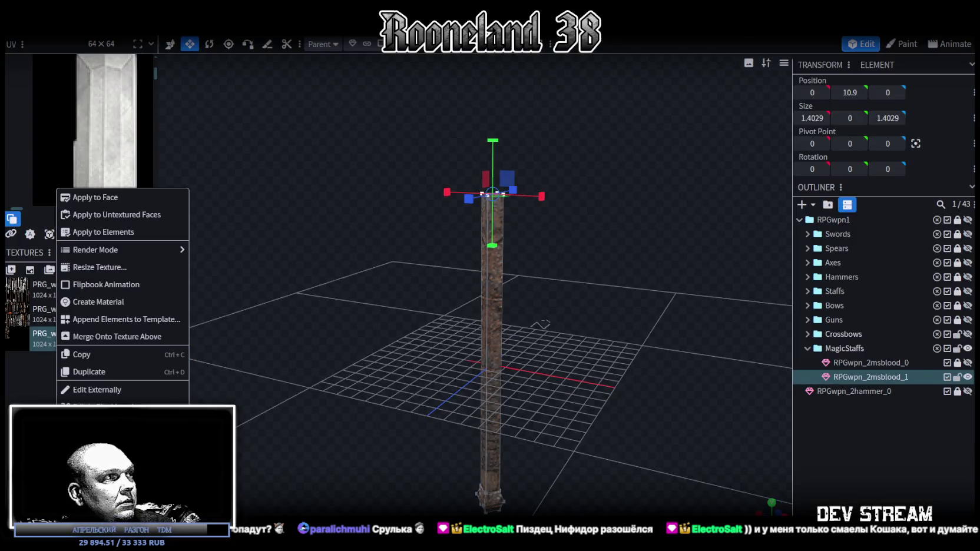
key("Escape")
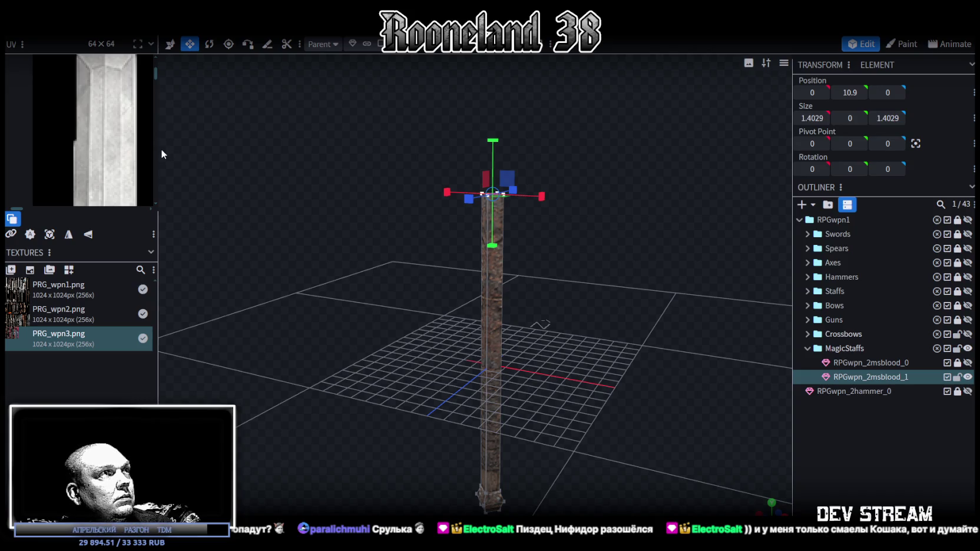
left_click_drag(158, 155, 380, 211)
scroll(183, 305, "down", 2)
scroll(183, 304, "down", 2)
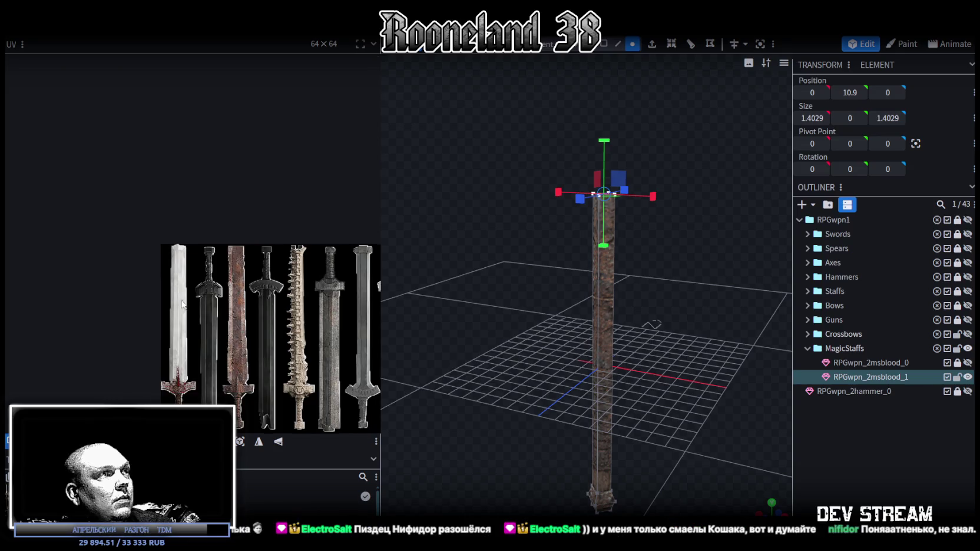
scroll(182, 305, "down", 2)
scroll(182, 304, "down", 1)
left_click_drag(383, 234, 261, 229)
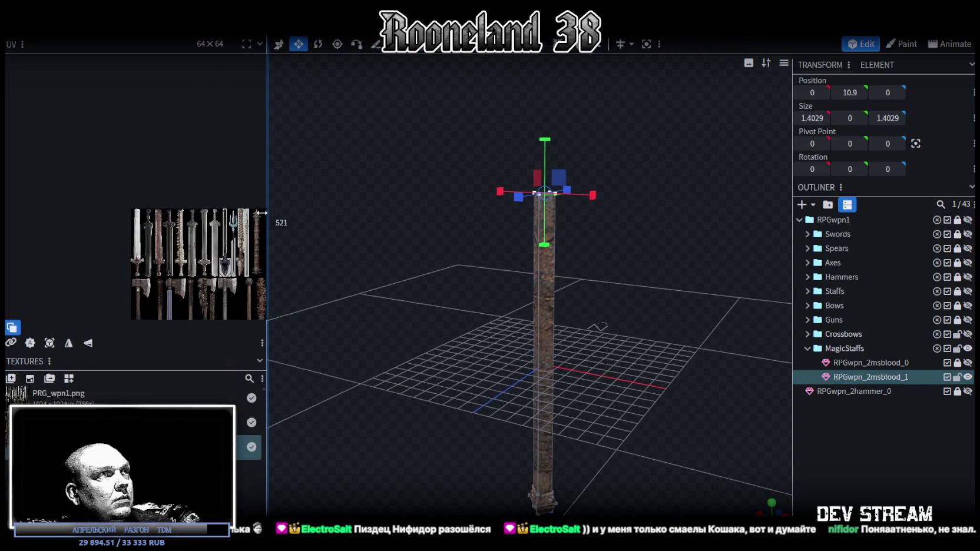
- Apply the red PRG_wpn3 texture to a face of the staff pole
left_click(557, 324)
left_click(543, 256)
right_click(544, 255)
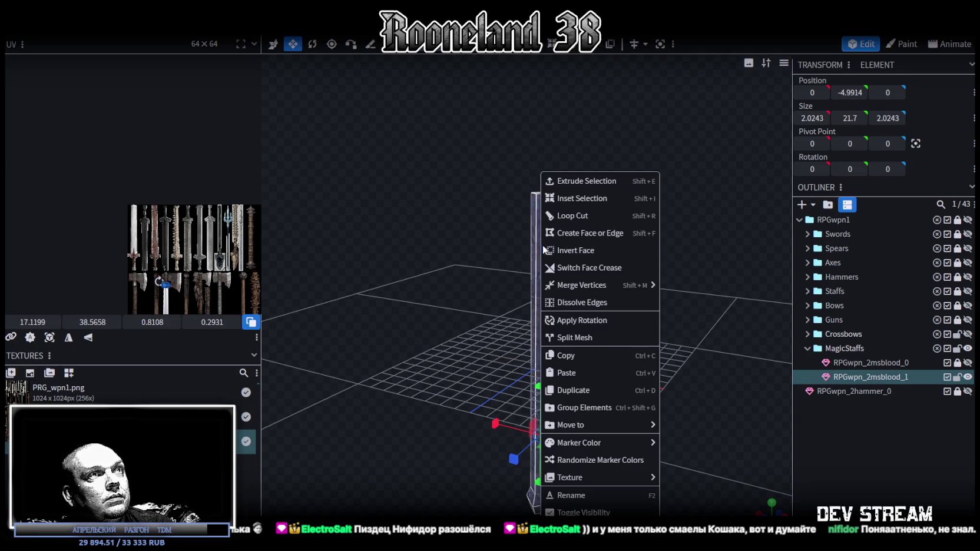
left_click(686, 480)
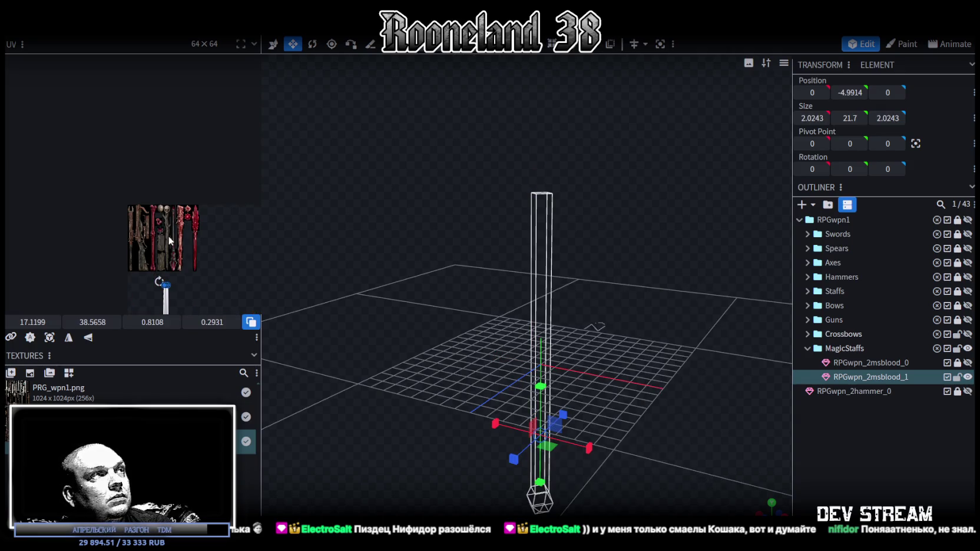
- Enlarge the UV editor further and zoom in on the red staff textures
left_click_drag(262, 183, 474, 195)
scroll(302, 212, "up", 2)
scroll(171, 195, "up", 3)
middle_click_drag(280, 283, 280, 232)
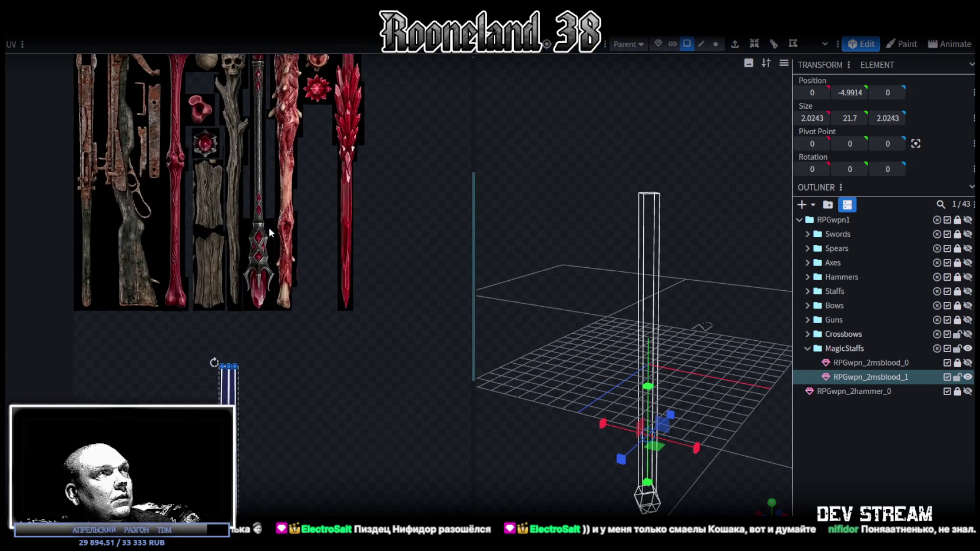
scroll(579, 312, "down", 2)
left_click_drag(581, 312, 556, 275)
- In vertex mode, lower the pole's top vertices to about Y 2
mouse_move(555, 274)
left_mouse_down()
mouse_move(549, 302)
mouse_move(586, 232)
mouse_move(606, 263)
mouse_move(678, 286)
mouse_move(701, 311)
left_mouse_up()
mouse_move(651, 254)
left_mouse_down()
mouse_move(680, 267)
mouse_move(678, 242)
left_mouse_up()
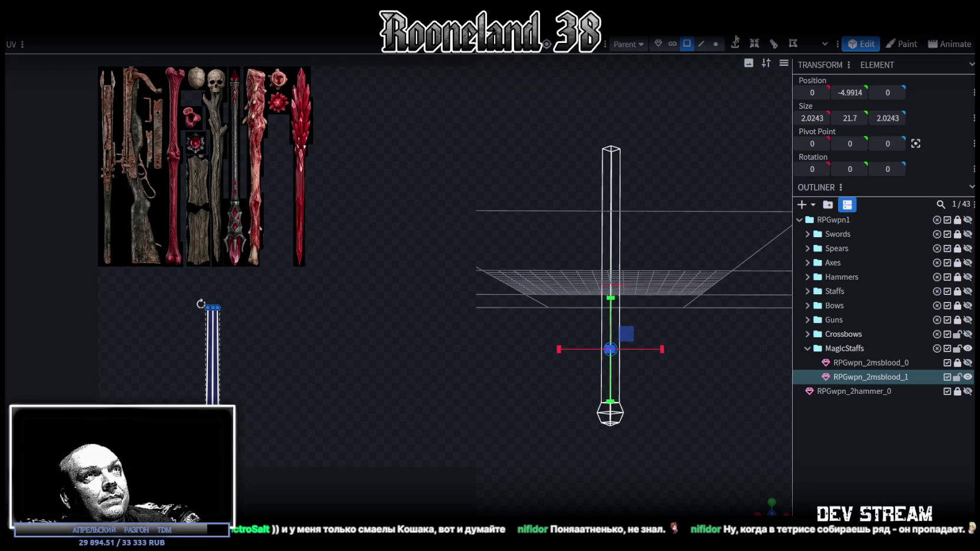
left_click(716, 43)
left_click_drag(580, 129, 675, 212)
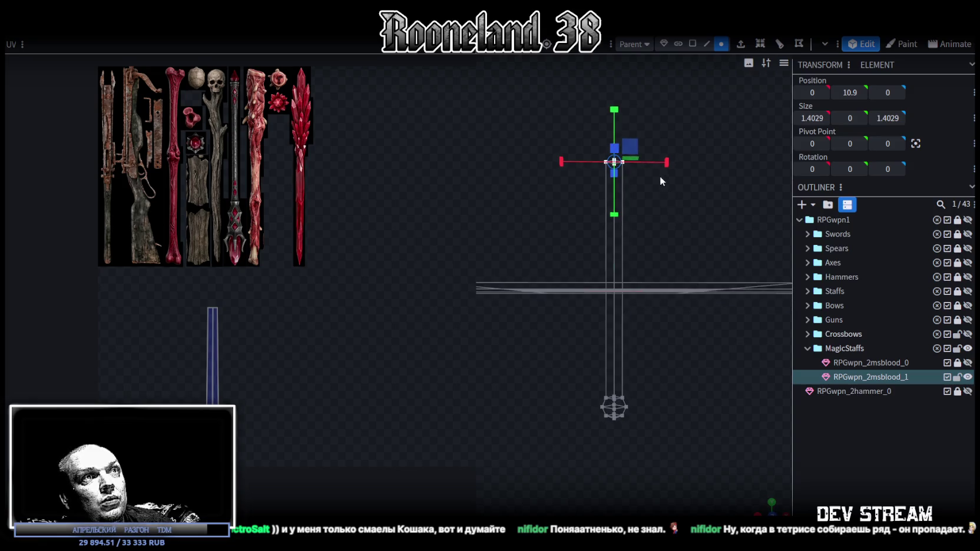
left_click_drag(620, 117, 625, 221)
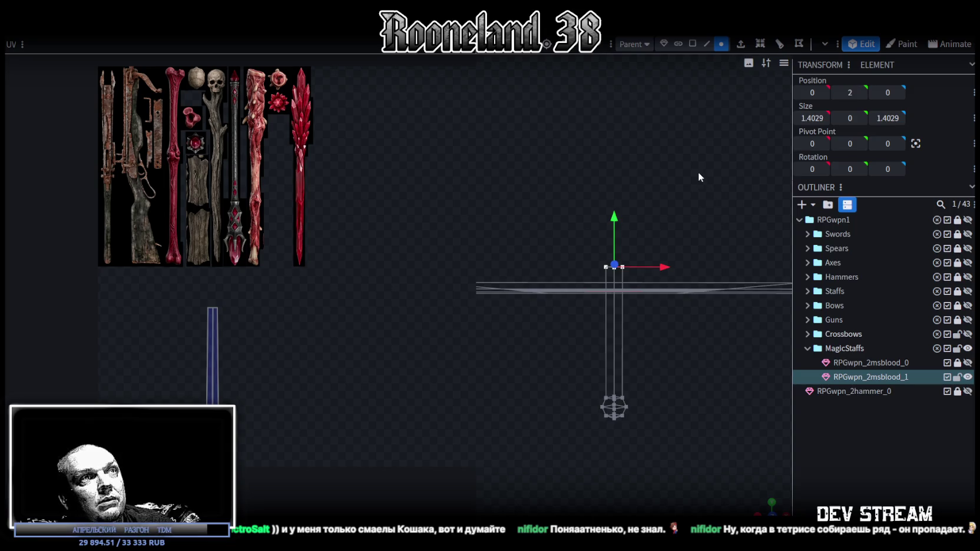
- Set the bottom knob's upper vertex ring to Y -9 in a straight-on view
left_click_drag(699, 173, 593, 293)
left_click_drag(664, 366, 758, 504)
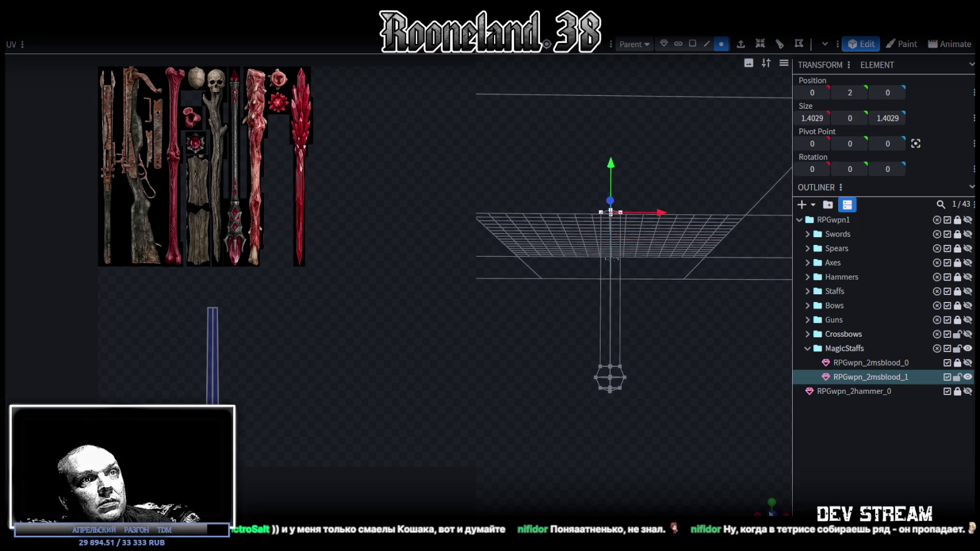
left_click(772, 504)
scroll(676, 450, "up", 3)
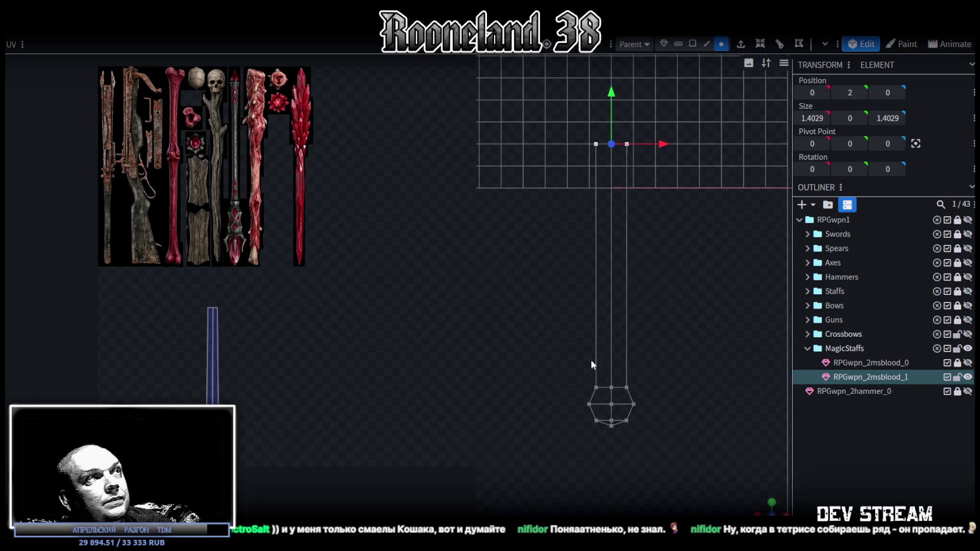
left_click_drag(567, 351, 659, 394)
type("-9")
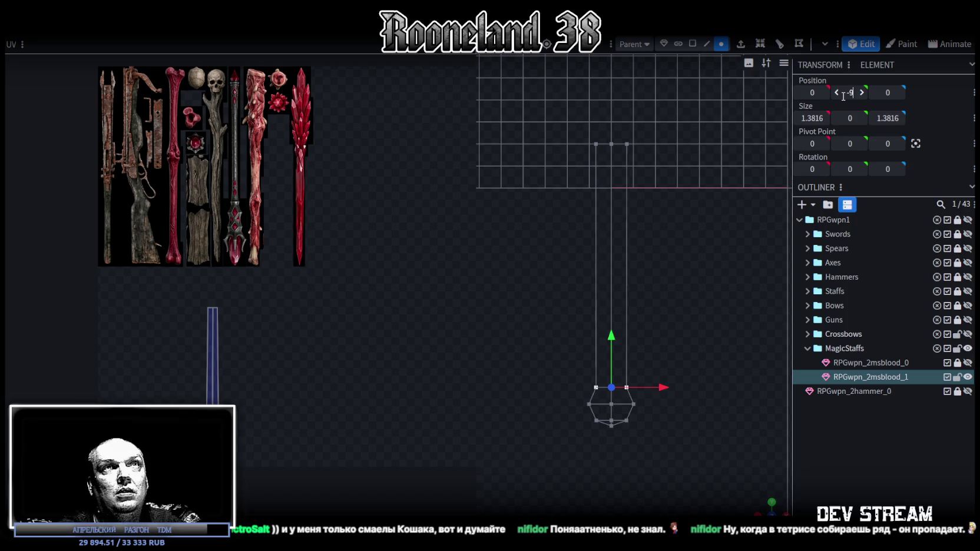
key("Return")
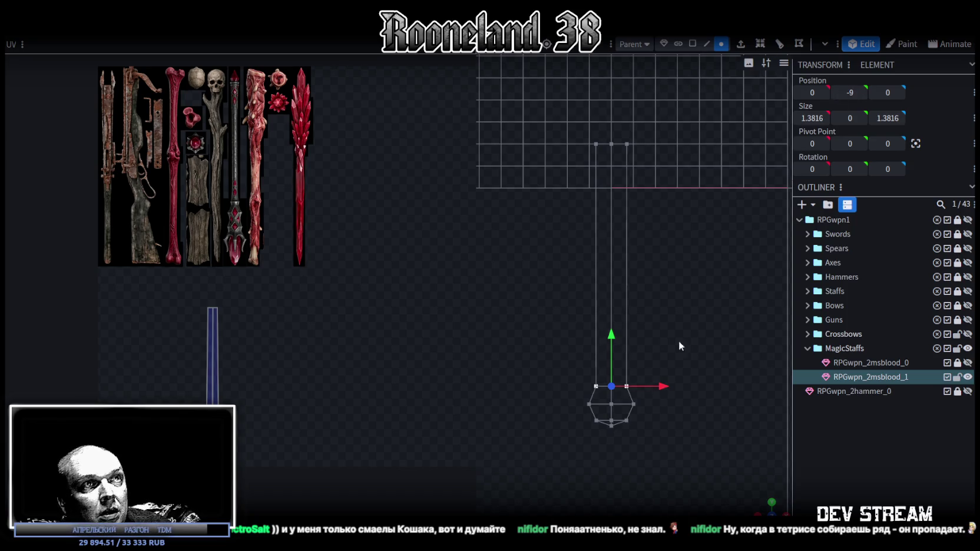
- Lower the knob's middle ring to Y -9.75 and bottom ring to Y -10.5
left_click_drag(576, 392, 647, 410)
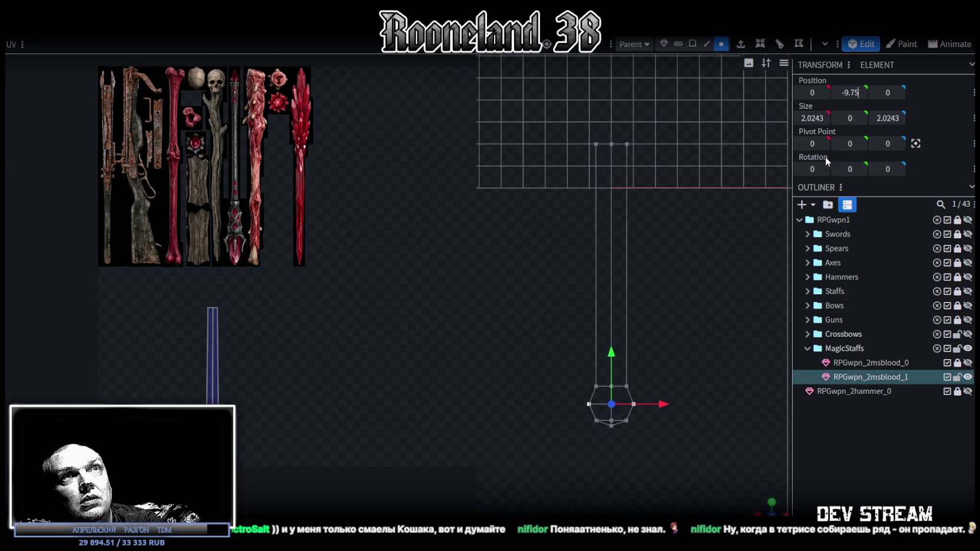
left_click_drag(577, 415, 654, 434)
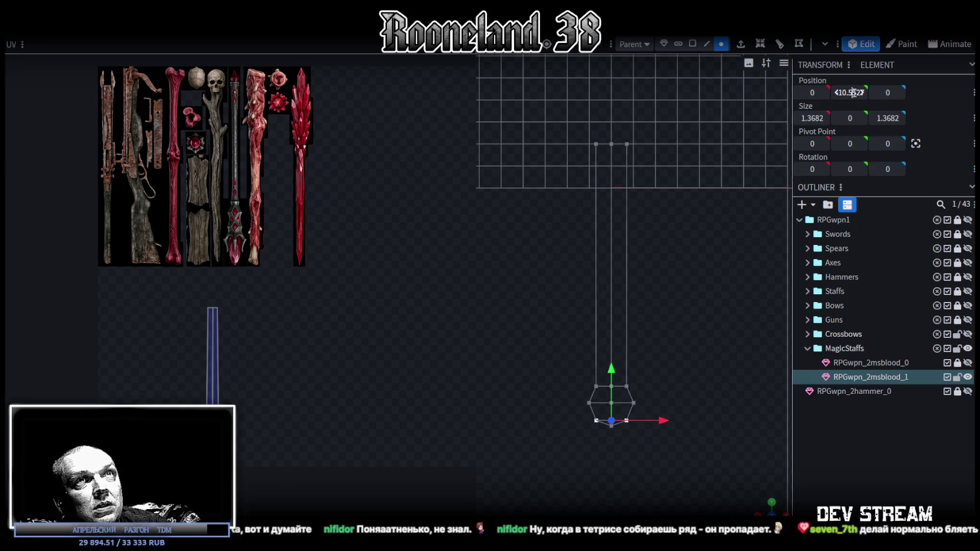
left_click_drag(856, 92, 851, 92)
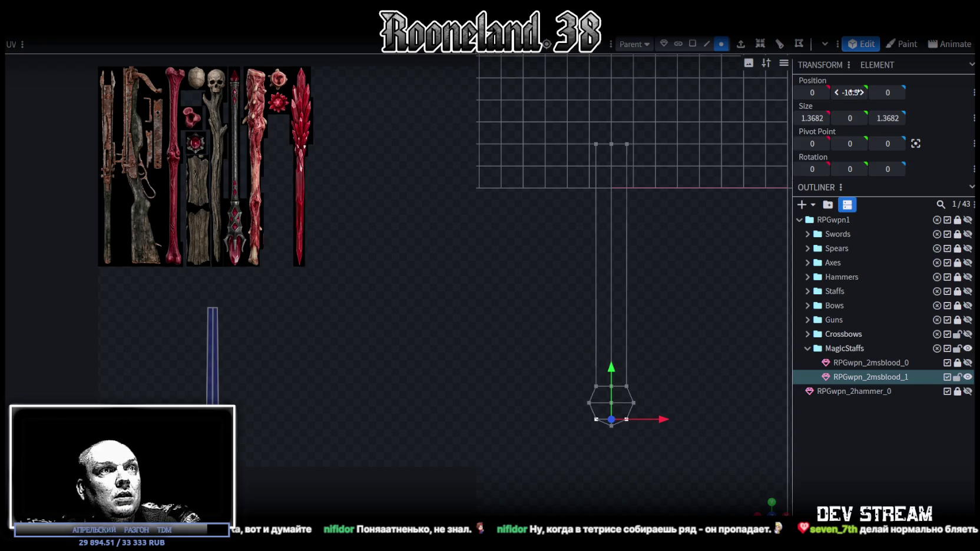
left_click_drag(665, 451, 691, 333)
left_click_drag(761, 507, 684, 346)
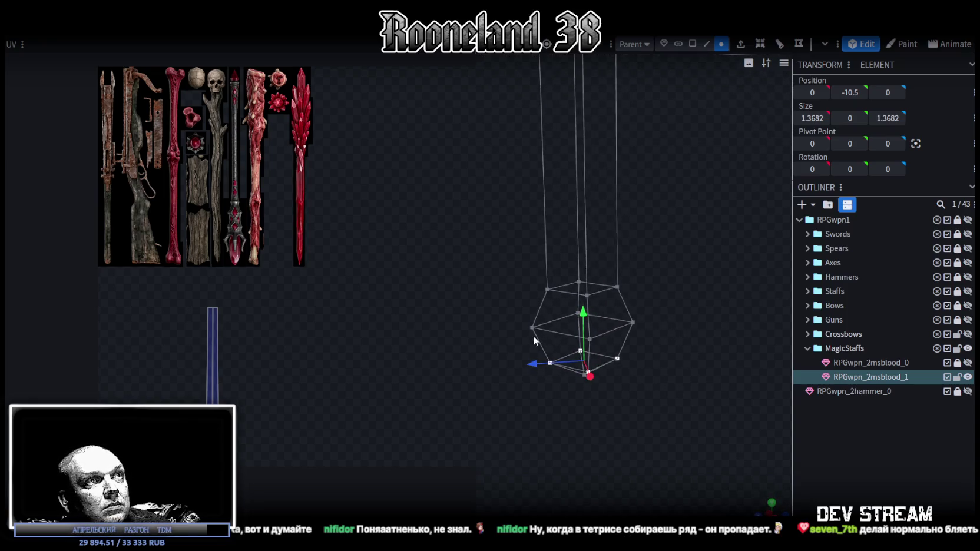
- Scale two opposite knob vertices closer together
left_click(533, 331)
key("s")
left_click(634, 323, "shift")
mouse_move(630, 326)
left_mouse_down()
mouse_move(607, 328)
mouse_move(595, 379)
mouse_move(638, 424)
mouse_move(634, 439)
mouse_move(646, 383)
left_mouse_up()
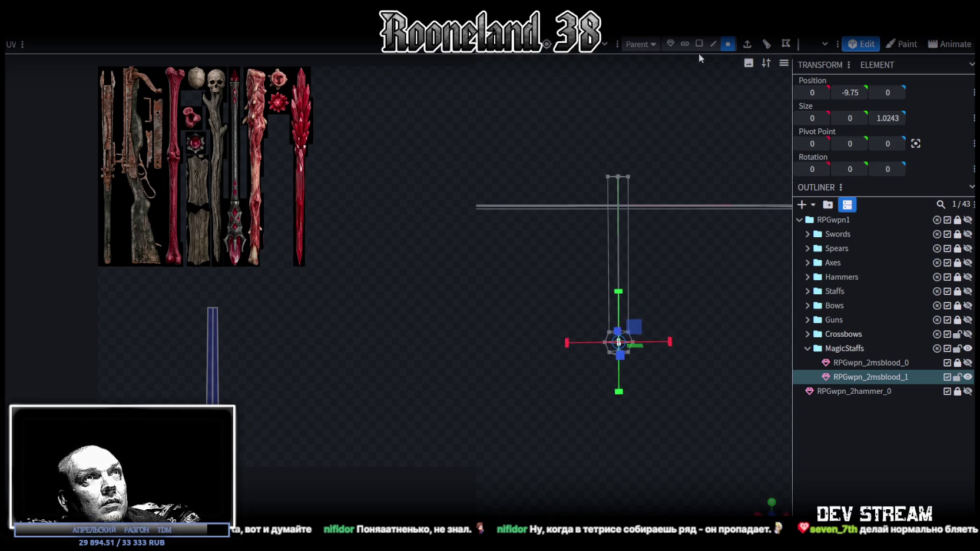
- Slim the inner shaft to 0.8029 wide and switch the view to wireframe
mouse_move(669, 193)
left_mouse_down()
mouse_move(652, 230)
mouse_move(584, 164)
mouse_move(683, 262)
mouse_move(614, 274)
mouse_move(592, 301)
left_mouse_up()
left_click(583, 163)
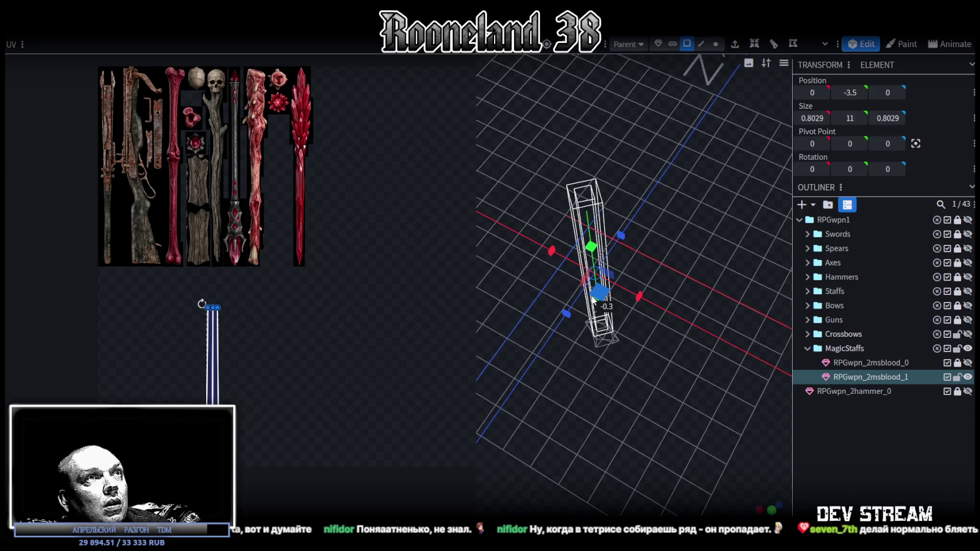
mouse_move(601, 420)
left_mouse_down()
mouse_move(685, 379)
mouse_move(693, 318)
mouse_move(615, 298)
mouse_move(640, 318)
left_mouse_up()
key("z")
key("z")
key("z")
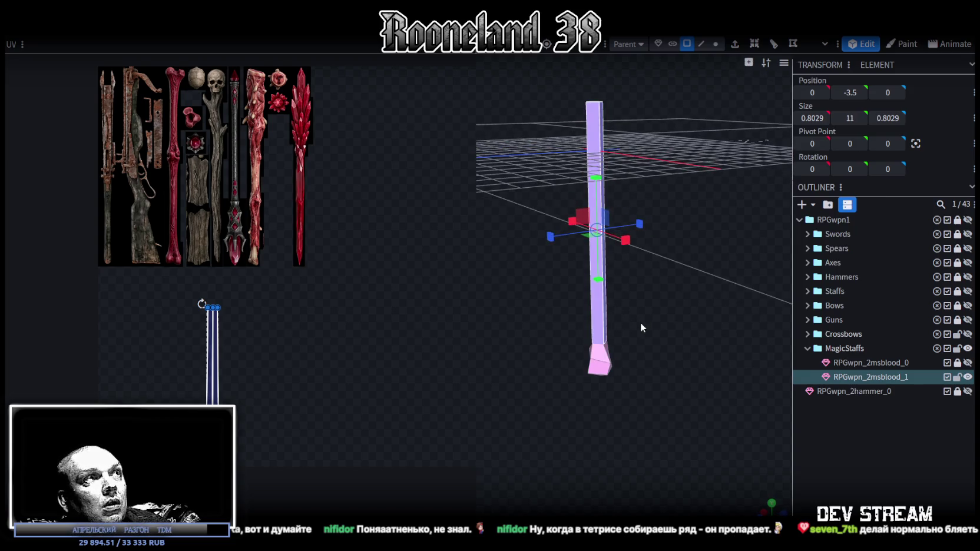
key("z")
mouse_move(642, 325)
left_mouse_down()
mouse_move(711, 339)
mouse_move(694, 334)
mouse_move(678, 360)
mouse_move(674, 334)
left_mouse_up()
key("z")
key("z")
key("z")
key("z")
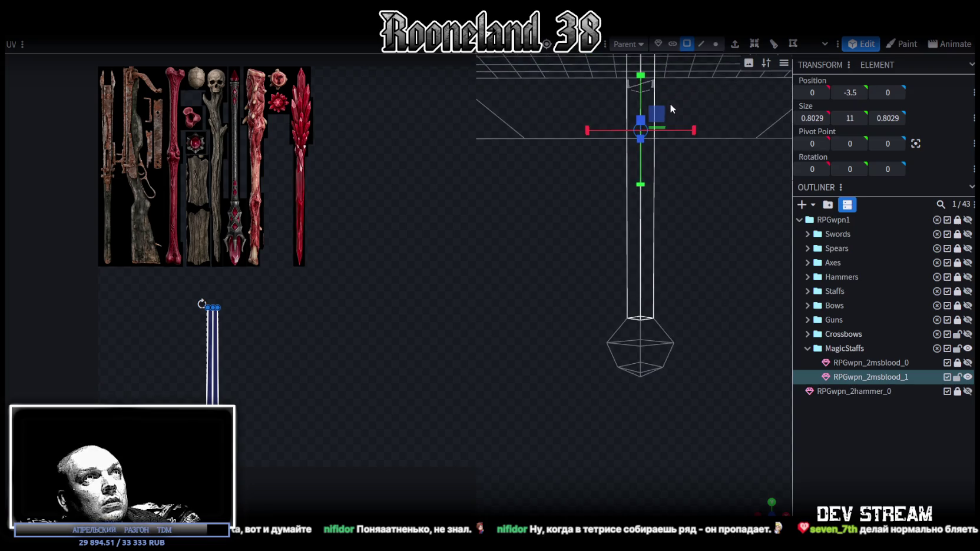
- Scale a ring of knob vertices outward to widen the knob, then copy its faces
left_click(716, 45)
mouse_move(586, 352)
left_mouse_down()
mouse_move(703, 350)
mouse_move(683, 344)
left_mouse_up()
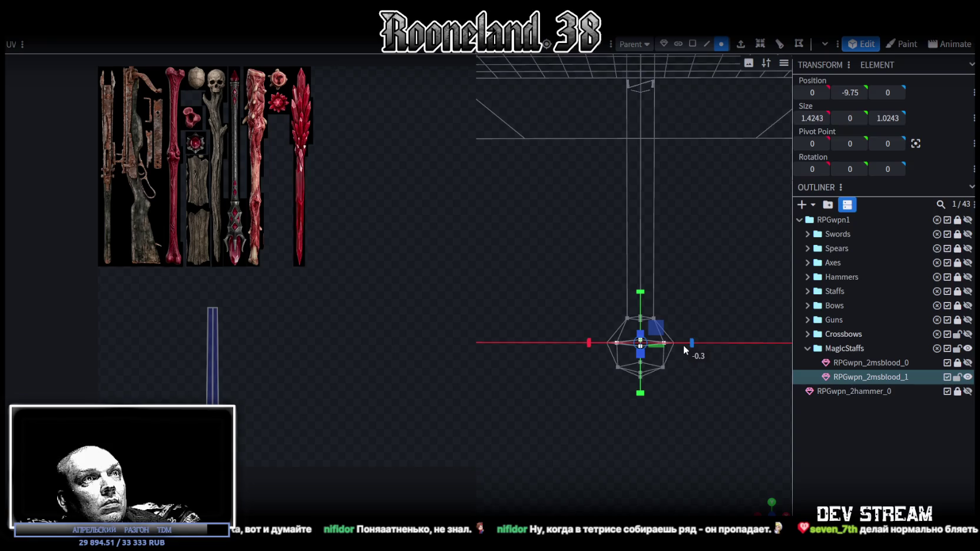
mouse_move(721, 399)
left_mouse_down()
mouse_move(707, 361)
mouse_move(687, 362)
mouse_move(665, 402)
mouse_move(613, 402)
mouse_move(650, 396)
mouse_move(734, 424)
mouse_move(665, 339)
mouse_move(693, 265)
mouse_move(672, 275)
mouse_move(677, 240)
mouse_move(656, 266)
mouse_move(543, 282)
mouse_move(556, 265)
mouse_move(646, 251)
mouse_move(602, 82)
left_mouse_up()
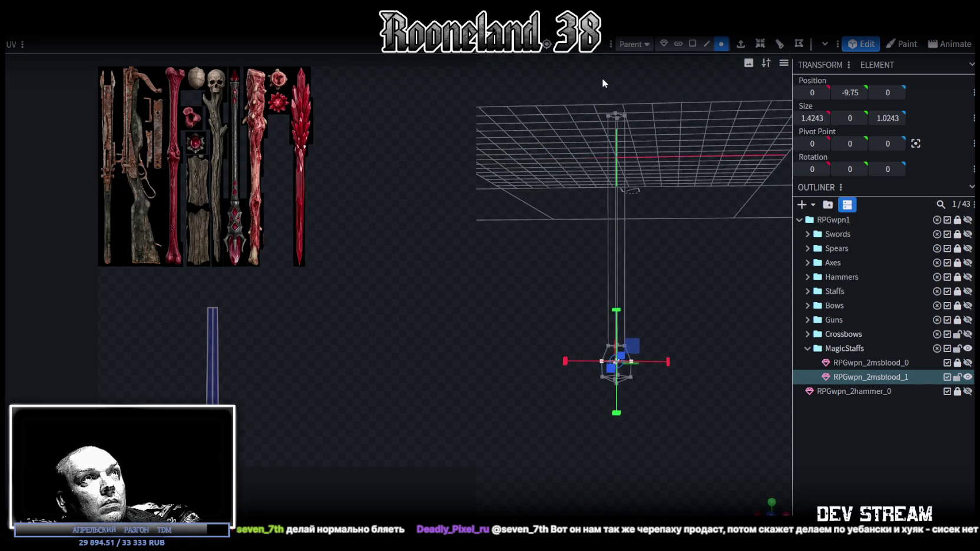
mouse_move(665, 174)
left_mouse_down()
mouse_move(695, 367)
mouse_move(692, 352)
mouse_move(600, 300)
mouse_move(685, 351)
mouse_move(674, 343)
left_mouse_up()
key("ctrl+c")
- Paste a copy of the knob and flip it along Y
right_click(674, 343)
left_click(714, 351)
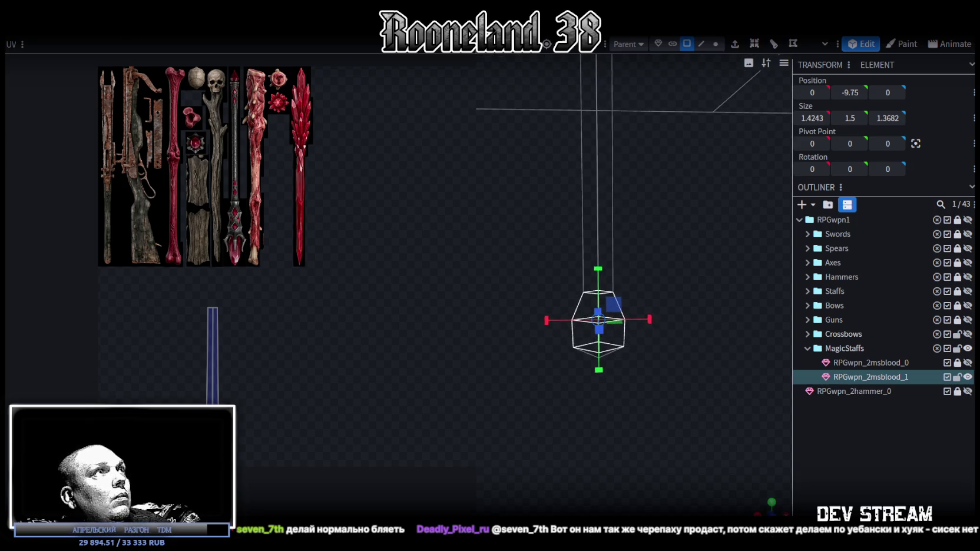
right_click(125, 38)
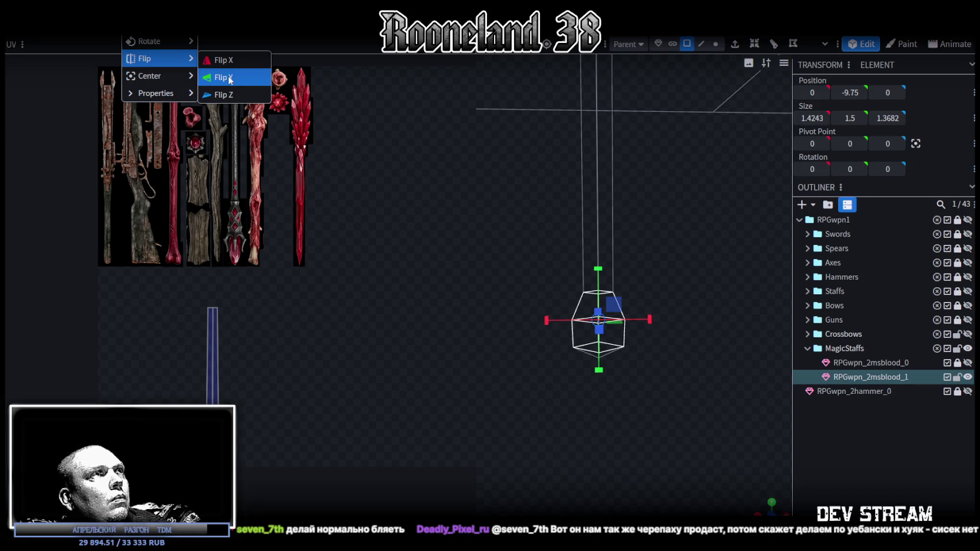
left_click(229, 81)
- Move the flipped knob copy down onto the shaft at Y 2.75
mouse_move(580, 294)
left_mouse_down()
mouse_move(602, 182)
mouse_move(640, 197)
mouse_move(600, 201)
mouse_move(575, 257)
mouse_move(610, 151)
left_mouse_up()
left_click_drag(592, 64, 576, 239)
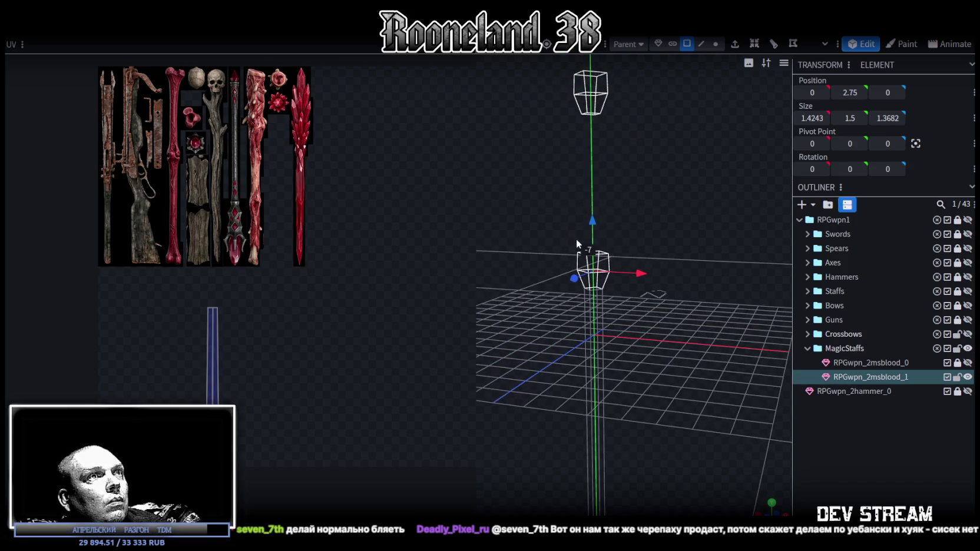
mouse_move(576, 205)
left_mouse_down()
mouse_move(656, 198)
mouse_move(684, 288)
left_mouse_up()
scroll(671, 210, "up", 5)
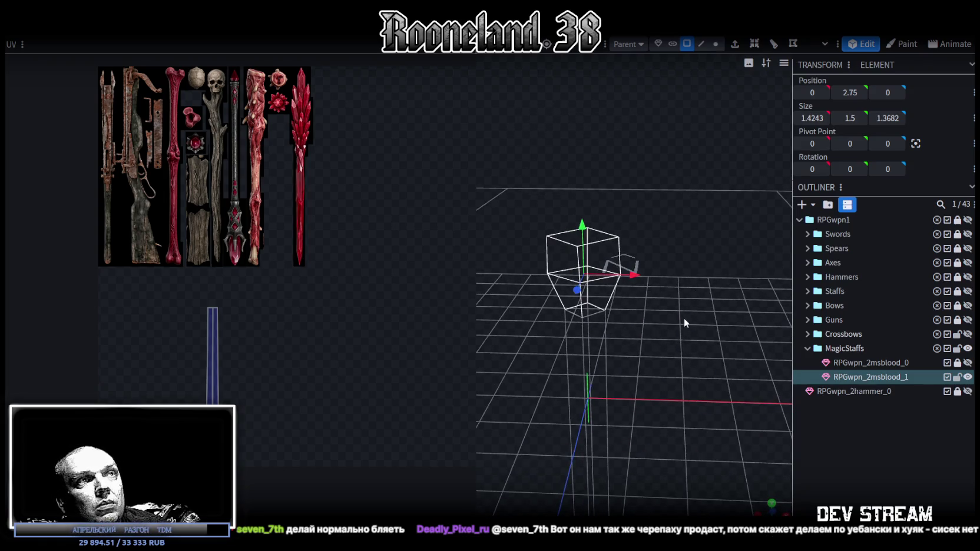
left_click_drag(685, 321, 665, 304)
scroll(686, 317, "up", 3)
left_click_drag(600, 212, 600, 213)
mouse_move(660, 276)
left_mouse_down()
mouse_move(693, 318)
mouse_move(698, 295)
left_mouse_up()
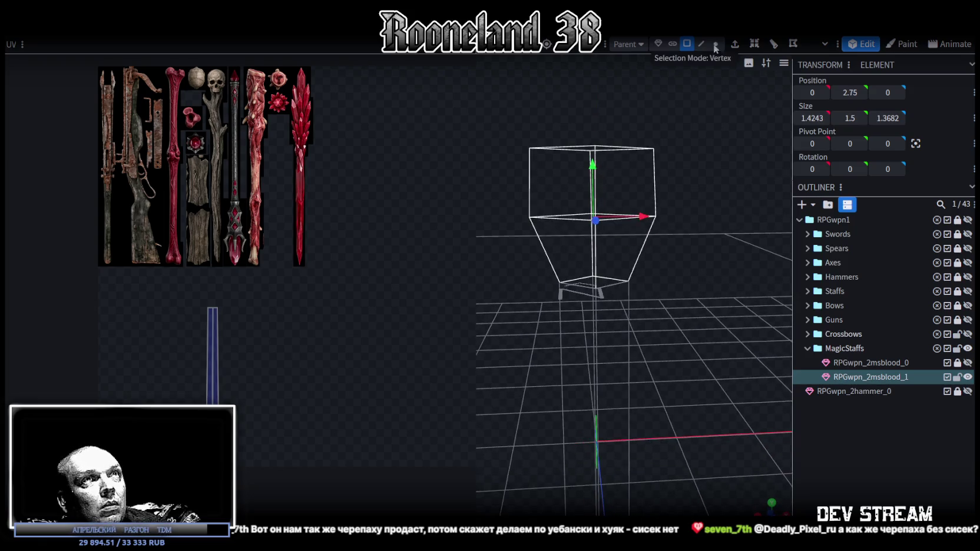
- Merge overlapping vertices on the knob copy's rim at their centre
left_click(715, 44)
scroll(659, 230, "up", 3)
left_click(623, 271)
right_click(622, 269)
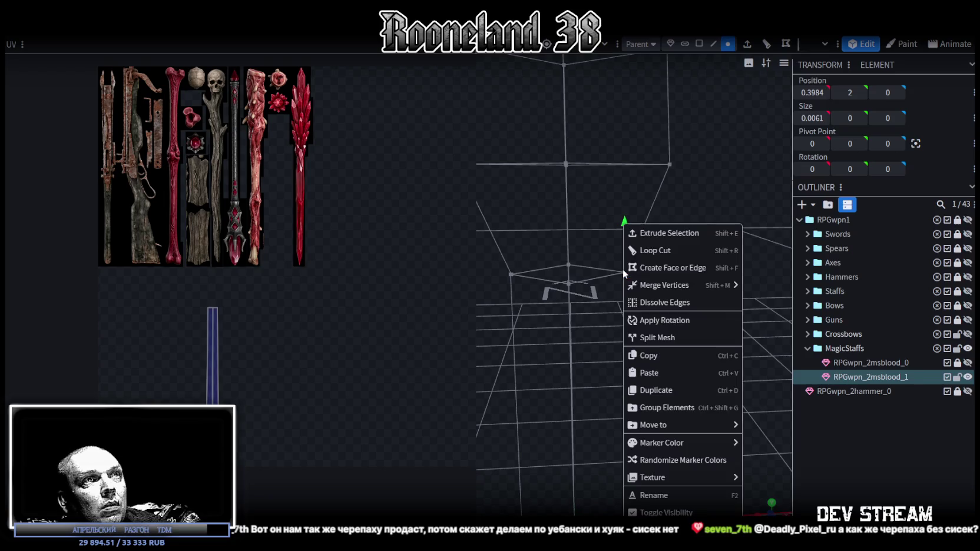
mouse_move(664, 285)
left_click(771, 302)
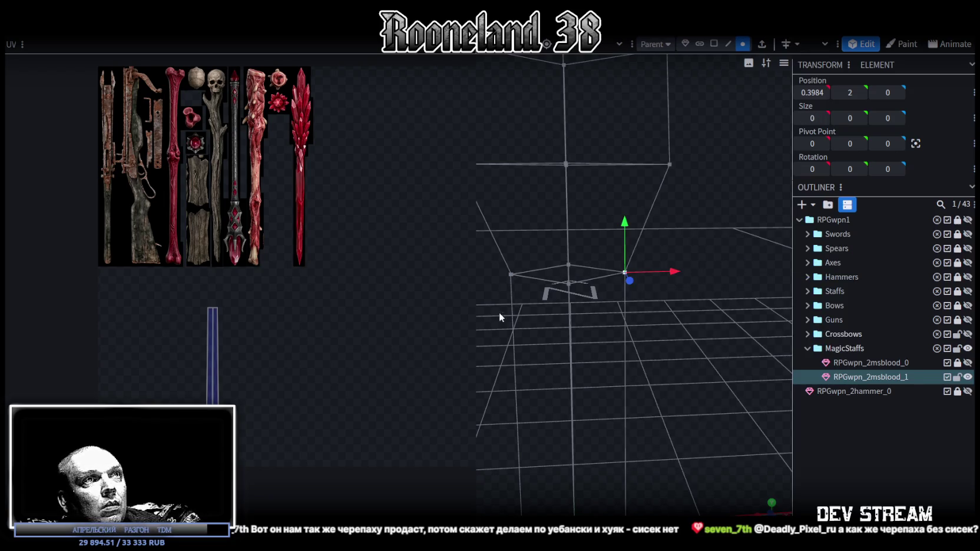
mouse_move(680, 339)
left_mouse_down()
mouse_move(715, 339)
mouse_move(563, 294)
left_mouse_up()
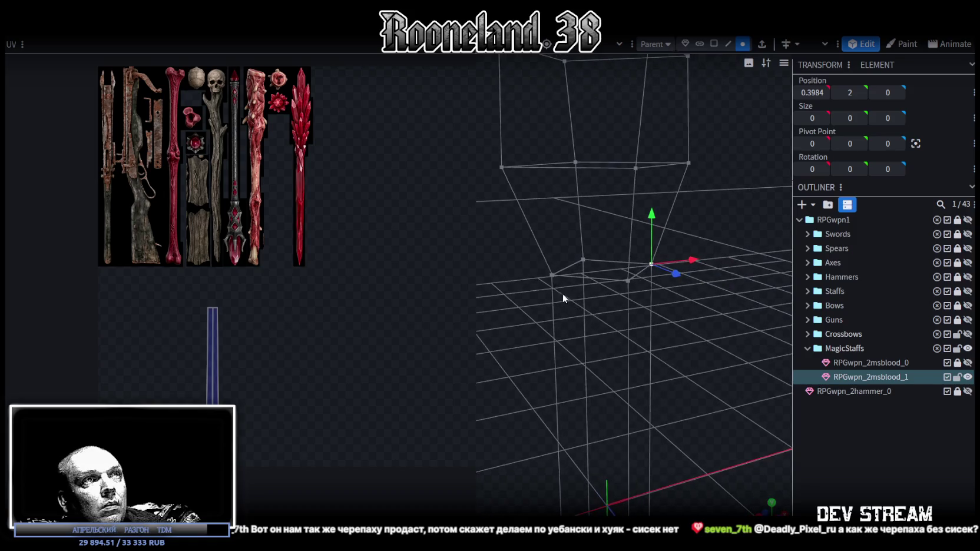
left_click(556, 282)
right_click(556, 283)
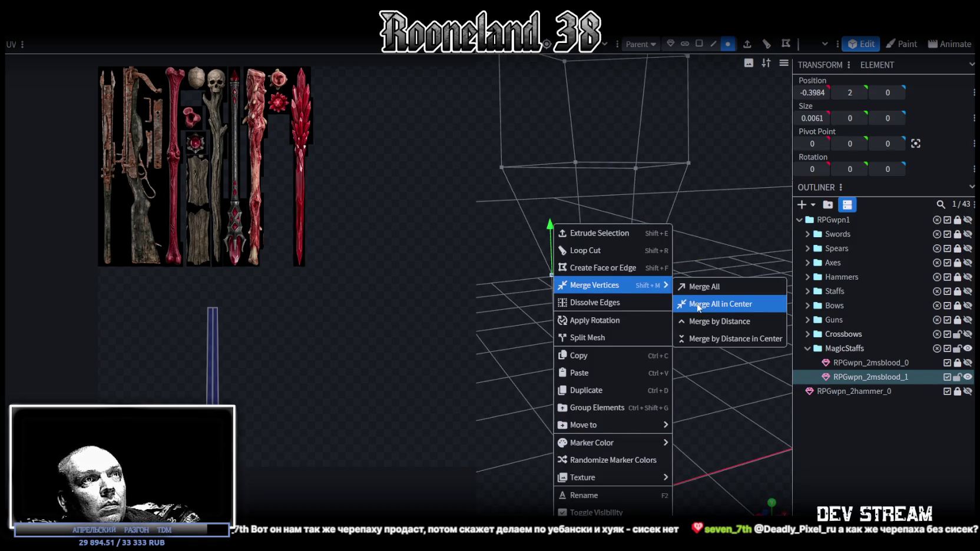
left_click(698, 302)
- Merge the remaining overlapping vertex pairs on the knob at centre
mouse_move(738, 321)
left_mouse_down()
mouse_move(576, 290)
mouse_move(676, 288)
left_mouse_up()
left_click(690, 234)
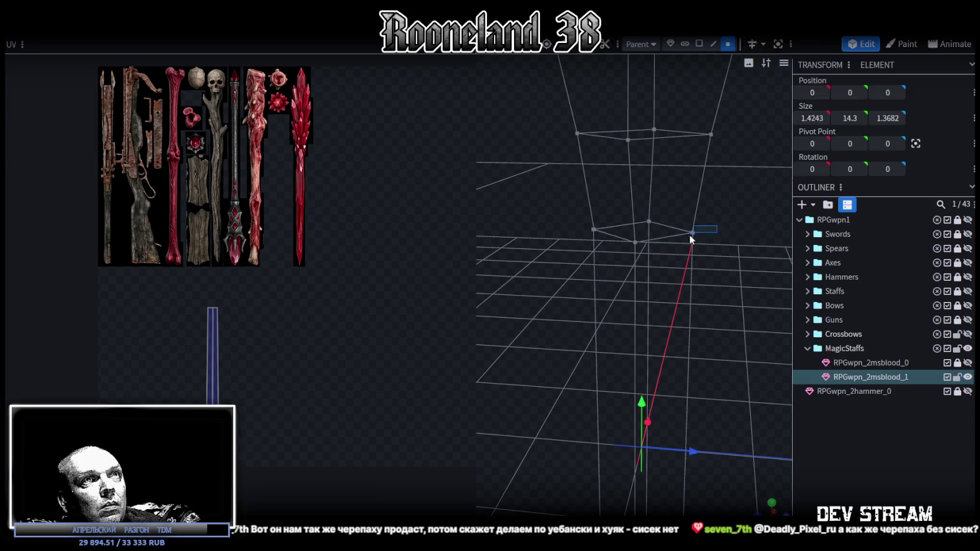
right_click(691, 236)
left_click(836, 304)
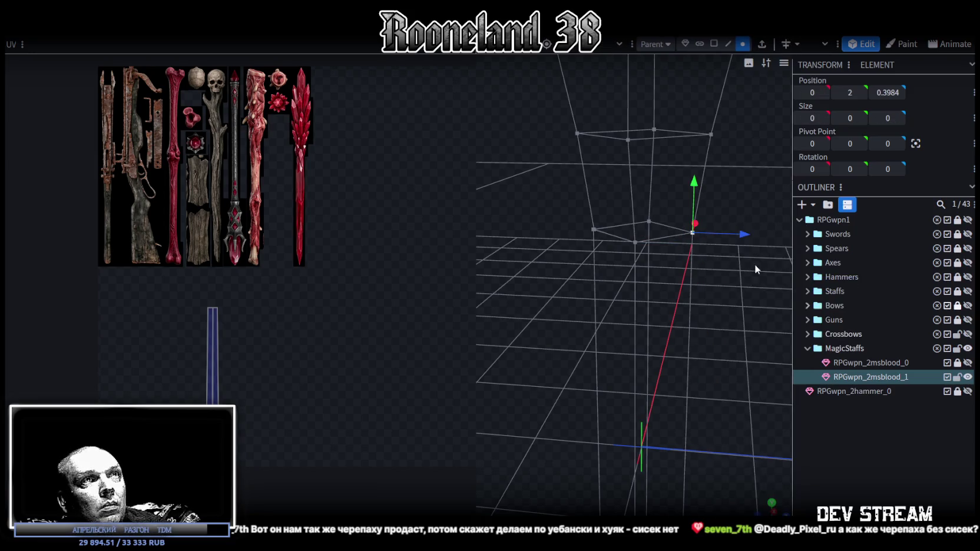
left_click(593, 229)
right_click(593, 229)
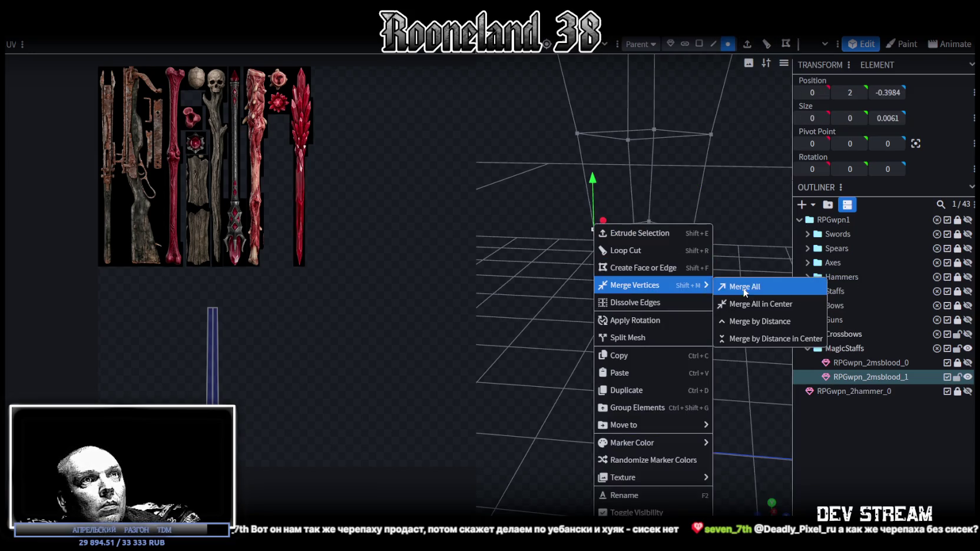
left_click(754, 304)
mouse_move(705, 285)
left_mouse_down()
mouse_move(622, 283)
mouse_move(639, 67)
left_mouse_up()
scroll(591, 264, "down", 5)
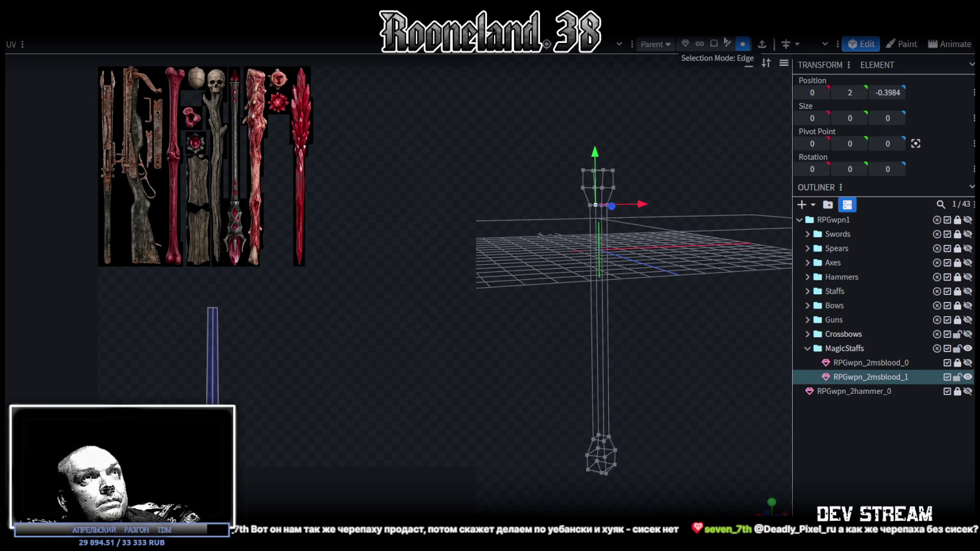
- Copy and paste the shaft and knob section, then flip it upside down
left_click_drag(565, 495, 641, 398)
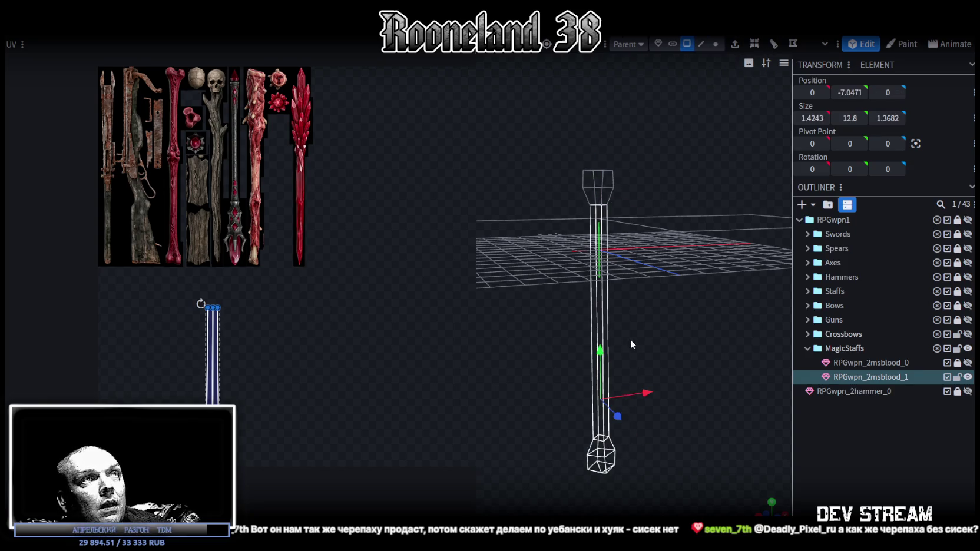
key("ctrl+c")
key("ctrl+v")
left_click(672, 343)
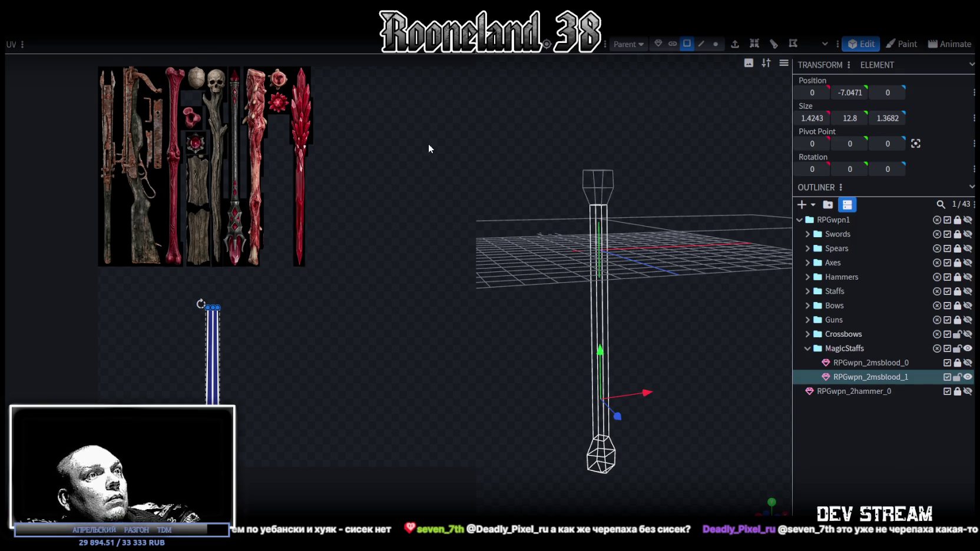
right_click(122, 37)
mouse_move(146, 59)
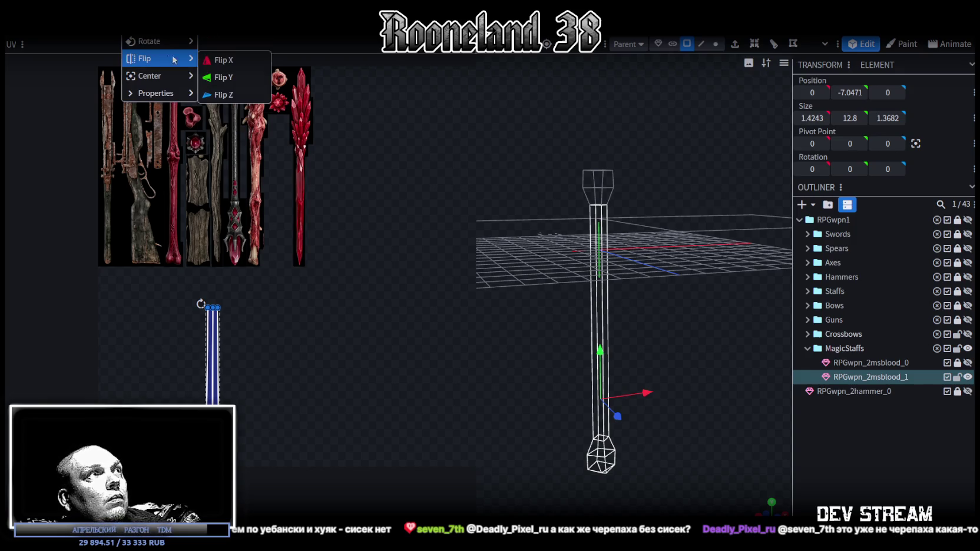
left_click(234, 80)
- Raise the flipped section up the staff, then nudge it down by 0.1
middle_click_drag(599, 224, 645, 335)
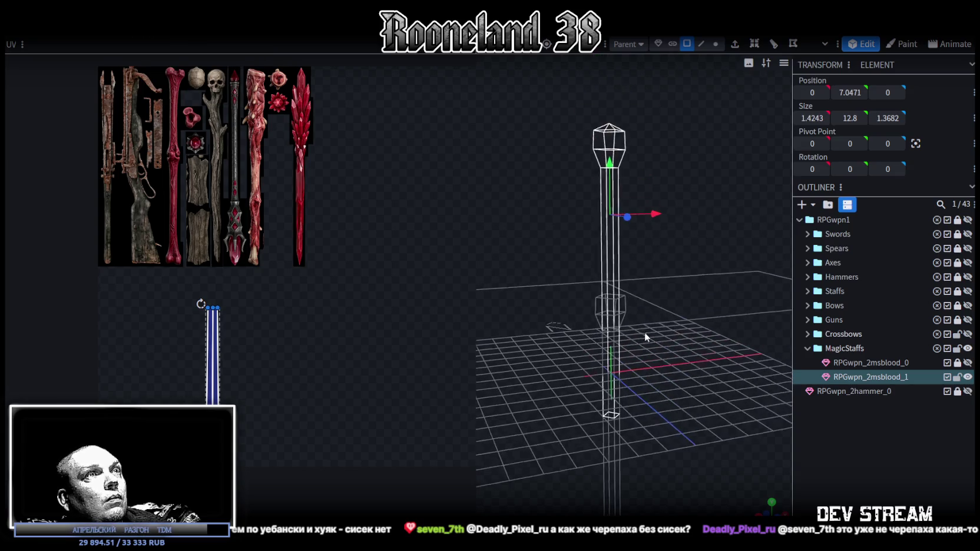
left_click_drag(612, 177, 610, 23)
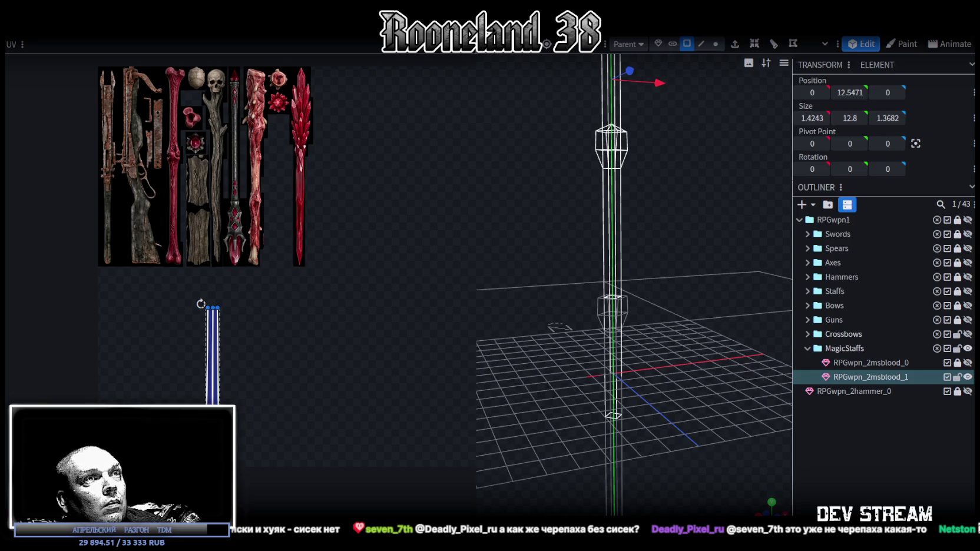
mouse_move(653, 217)
middle_mouse_down()
mouse_move(621, 209)
mouse_move(627, 203)
middle_mouse_up()
left_click_drag(616, 113, 616, 116)
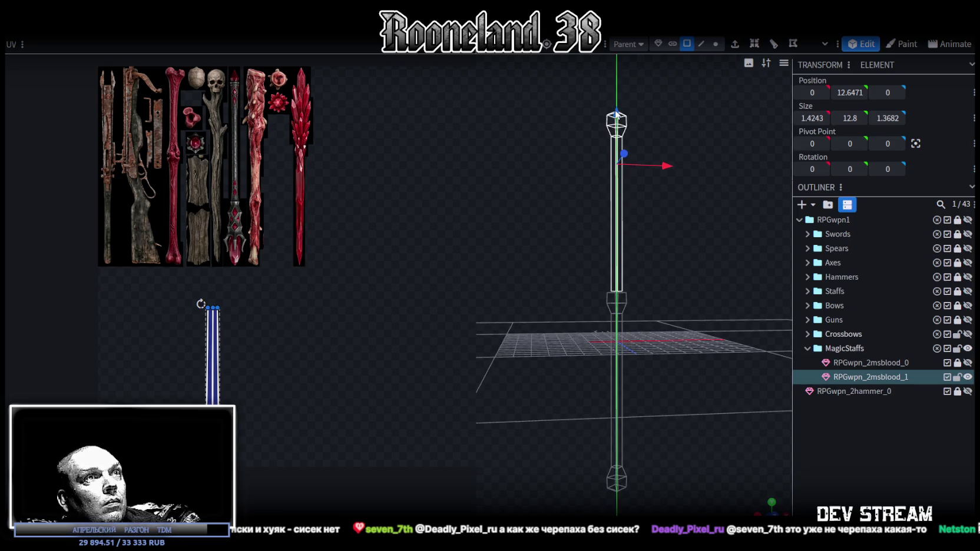
scroll(643, 296, "up", 5)
middle_click_drag(643, 296, 689, 319)
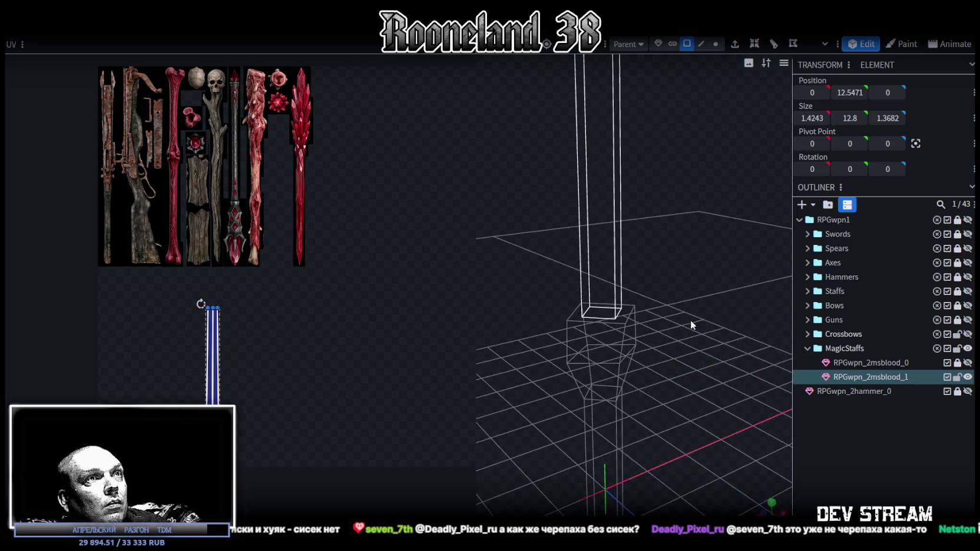
- In edge mode, raise the staff's top section by 1
left_click(716, 43)
mouse_move(711, 89)
middle_mouse_down()
mouse_move(677, 206)
mouse_move(685, 218)
mouse_move(614, 184)
mouse_move(689, 236)
middle_mouse_up()
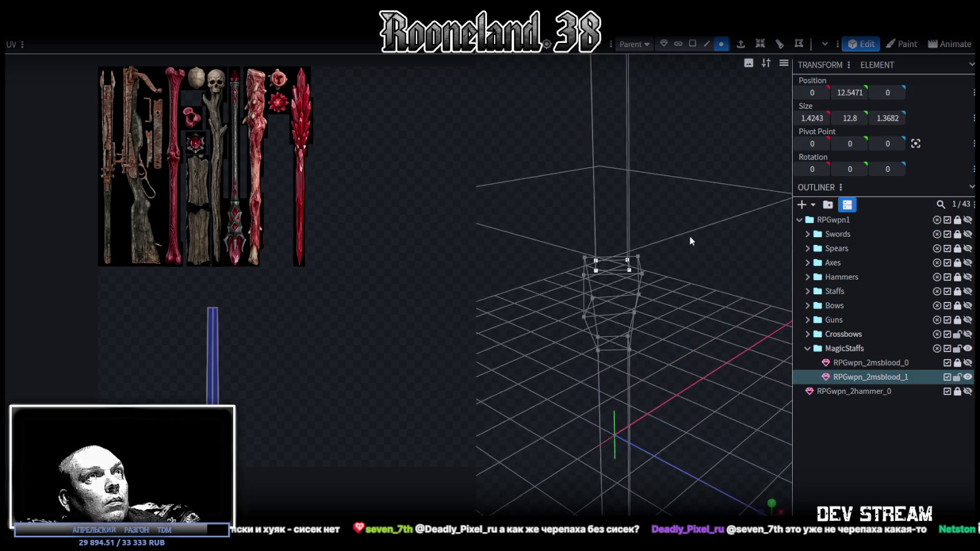
left_click(707, 43)
middle_click_drag(683, 176, 662, 203)
scroll(662, 203, "down", 5)
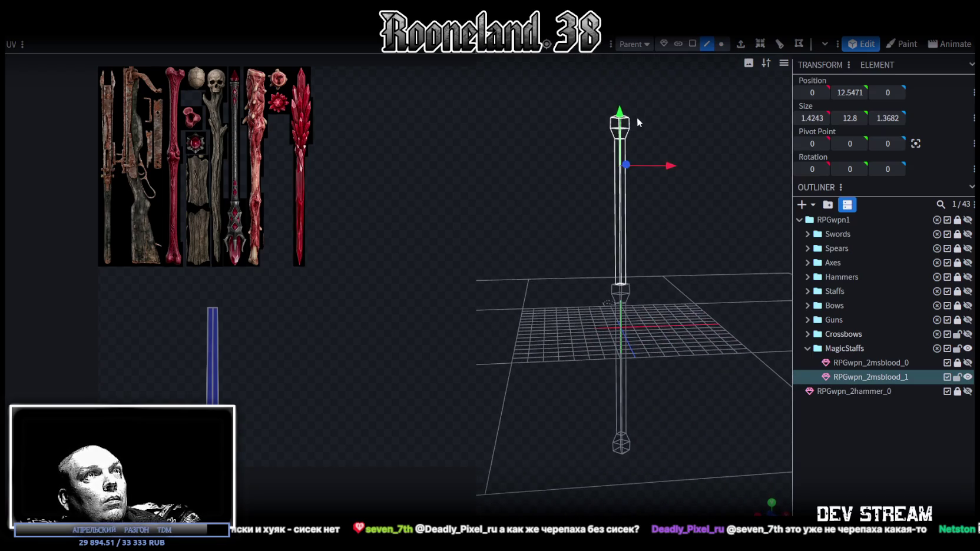
left_click_drag(622, 117, 625, 112)
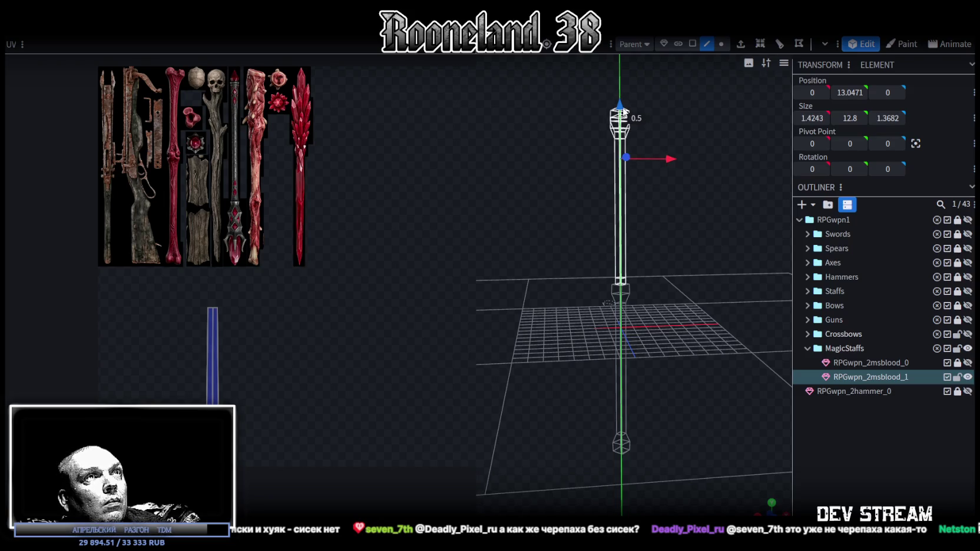
scroll(677, 227, "up", 3)
scroll(683, 212, "up", 3)
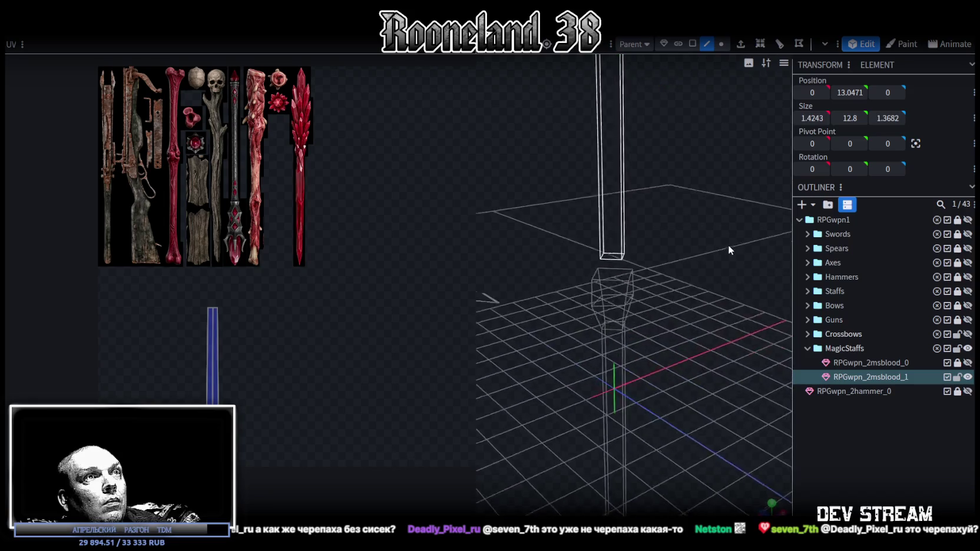
scroll(728, 224, "up", 3)
scroll(615, 239, "up", 2)
- Check the staff's side faces, switch to solid shading and select the whole mesh
left_click(588, 232)
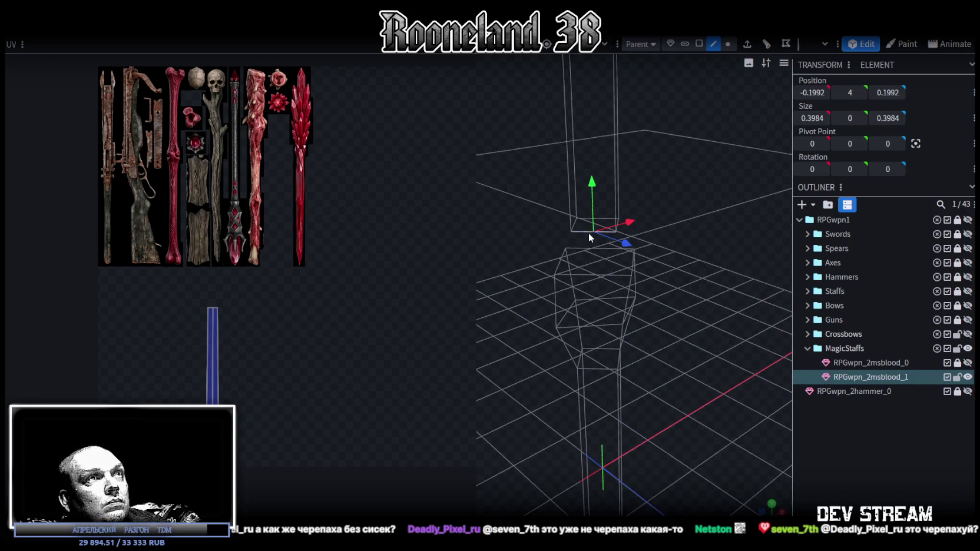
left_click_drag(723, 231, 564, 222)
left_click(560, 235)
left_click_drag(678, 217, 601, 208)
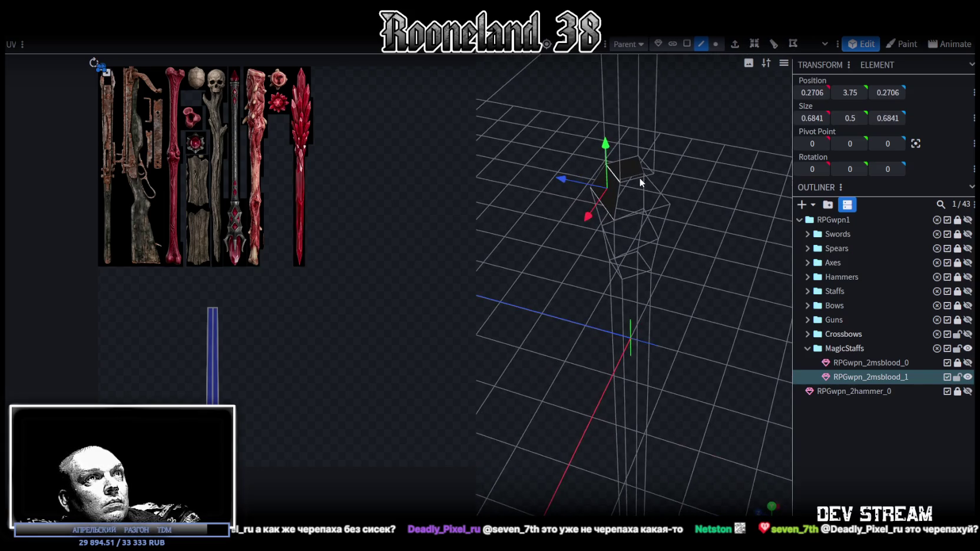
left_click(636, 208)
mouse_move(712, 191)
left_mouse_down()
mouse_move(579, 187)
mouse_move(732, 215)
mouse_move(696, 265)
mouse_move(701, 242)
mouse_move(683, 229)
left_mouse_up()
left_click(743, 247)
key("z")
key("z")
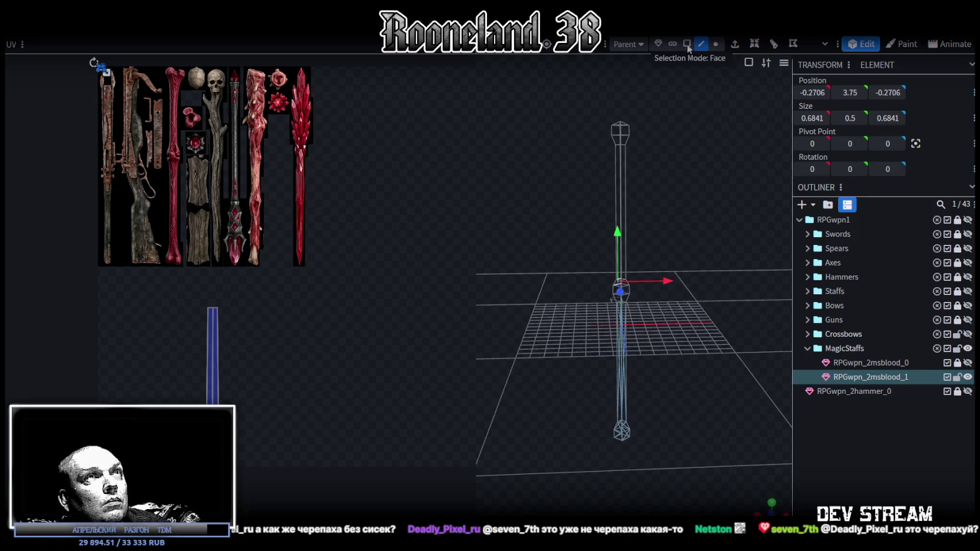
key("ctrl+a")
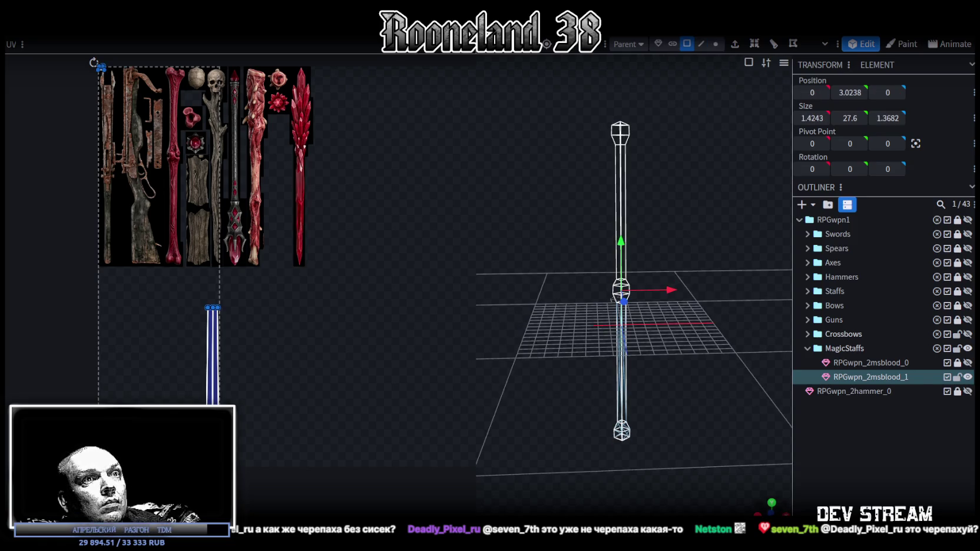
- In front view, move the whole staff UV strip beside the red bone, up onto its head
key("KP_1")
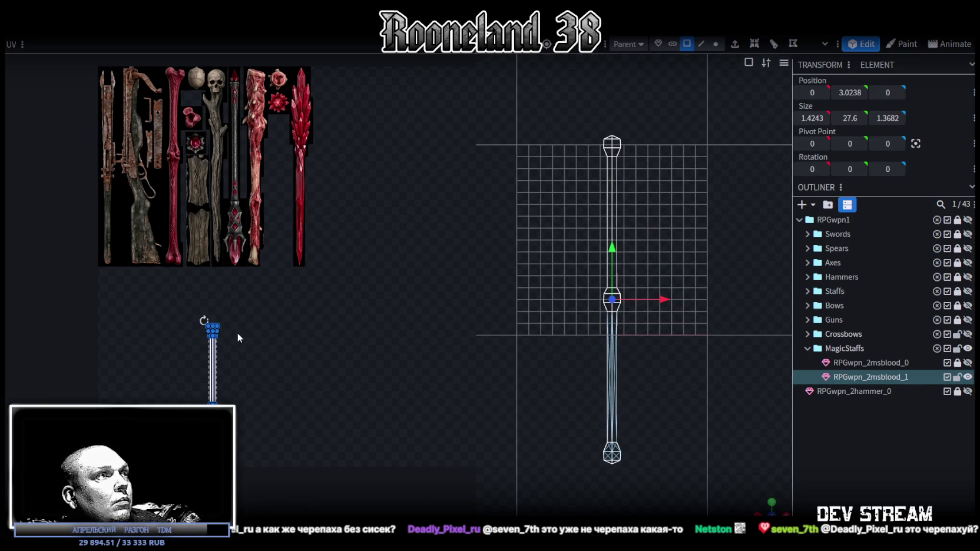
mouse_move(211, 368)
left_mouse_down()
mouse_move(197, 302)
mouse_move(242, 446)
left_mouse_up()
left_click_drag(210, 338, 157, 171)
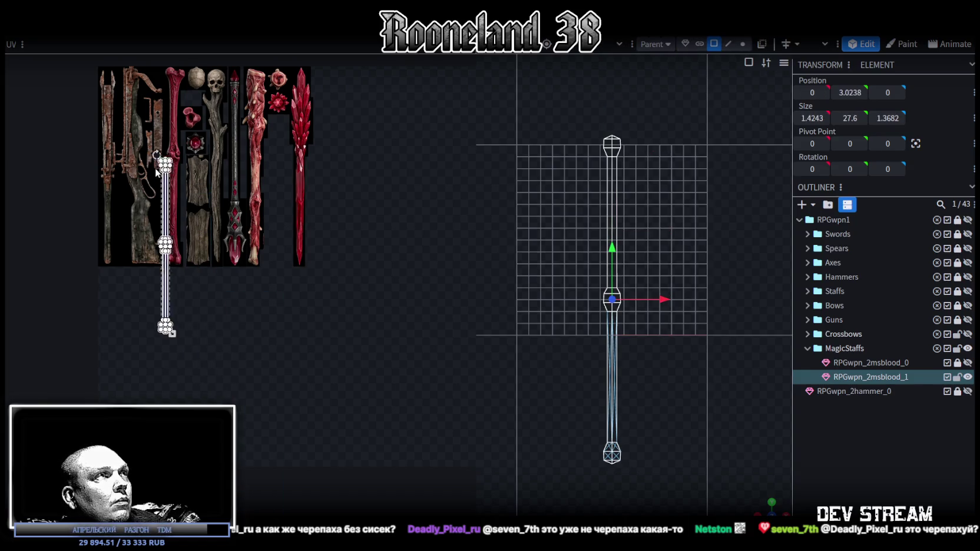
scroll(225, 286, "up", 3)
scroll(225, 286, "up", 4)
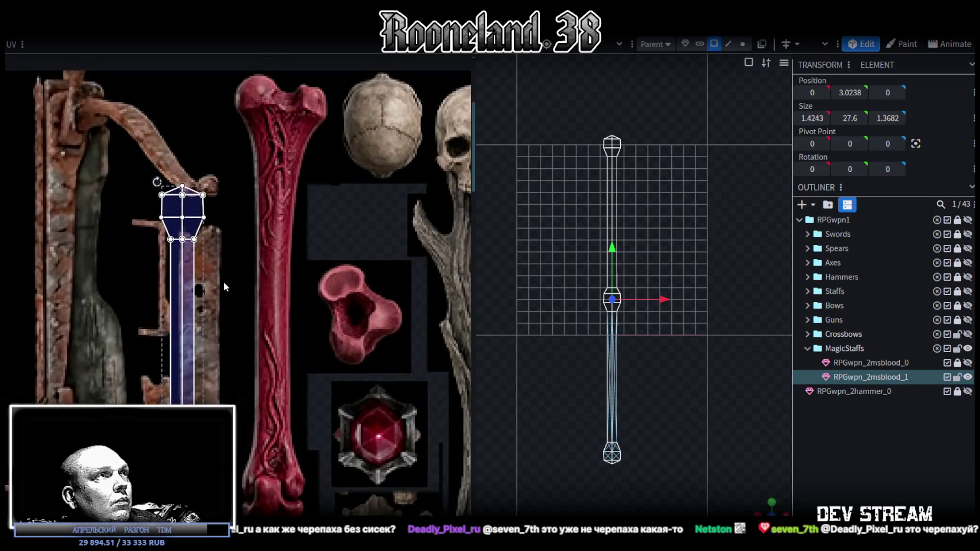
middle_click_drag(224, 286, 216, 322)
left_click_drag(175, 323, 240, 255)
left_click_drag(256, 224, 256, 222)
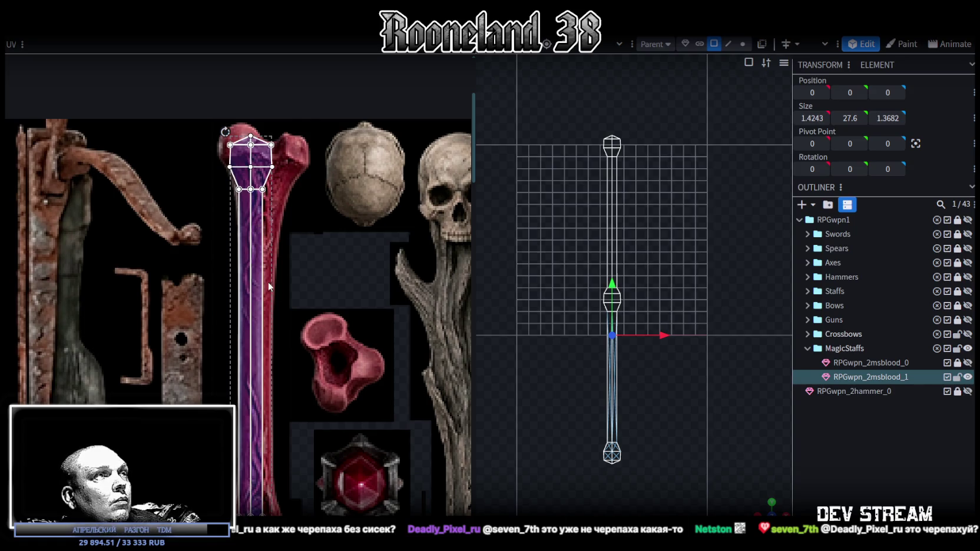
- Slide the selected UV face down the bone and resize it to fit the bone's lower end
left_click_drag(266, 277, 284, 383)
scroll(276, 324, "down", 5)
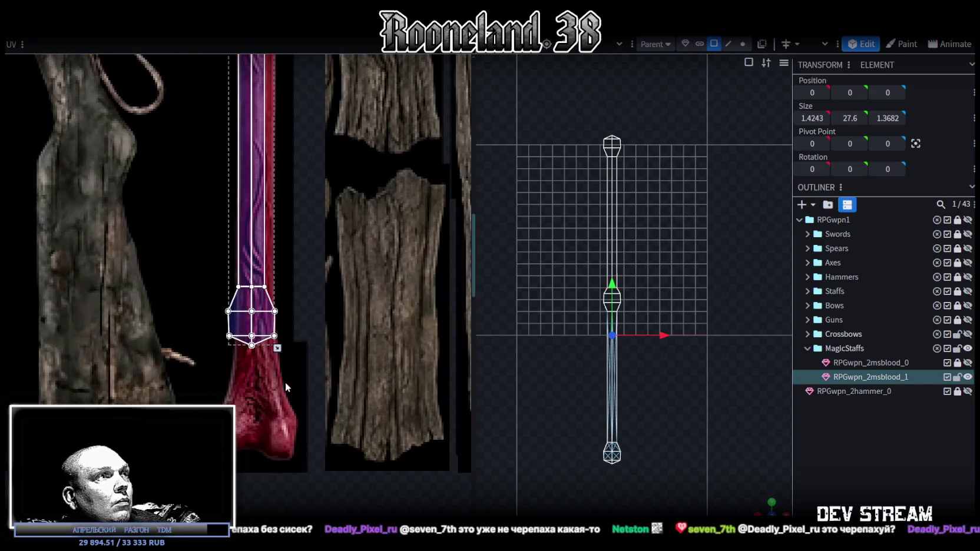
left_click_drag(285, 352, 282, 388)
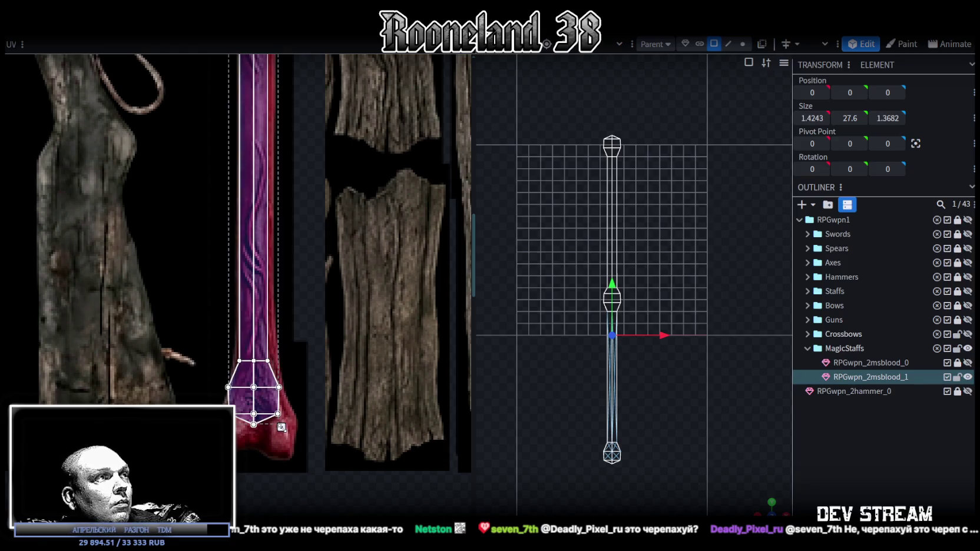
left_click_drag(281, 428, 286, 435)
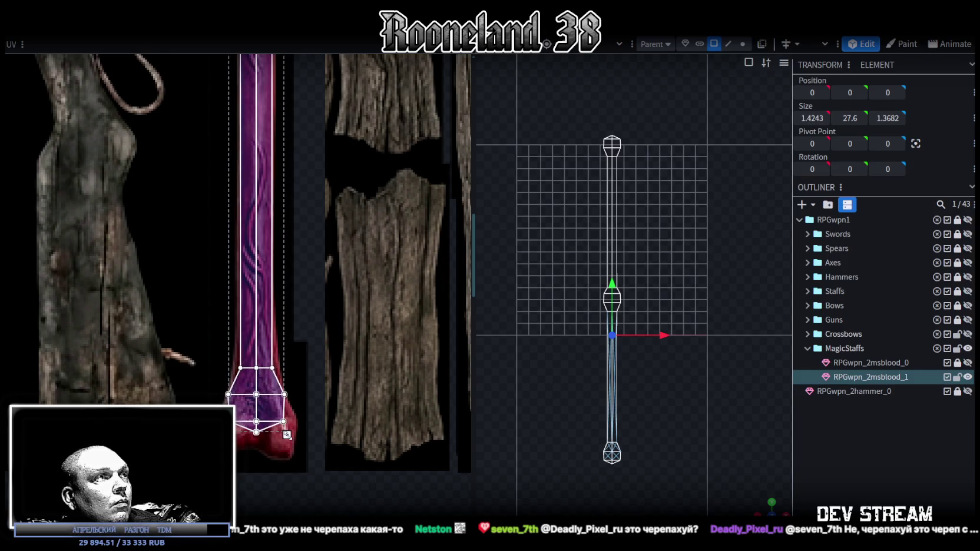
scroll(247, 329, "down", 5)
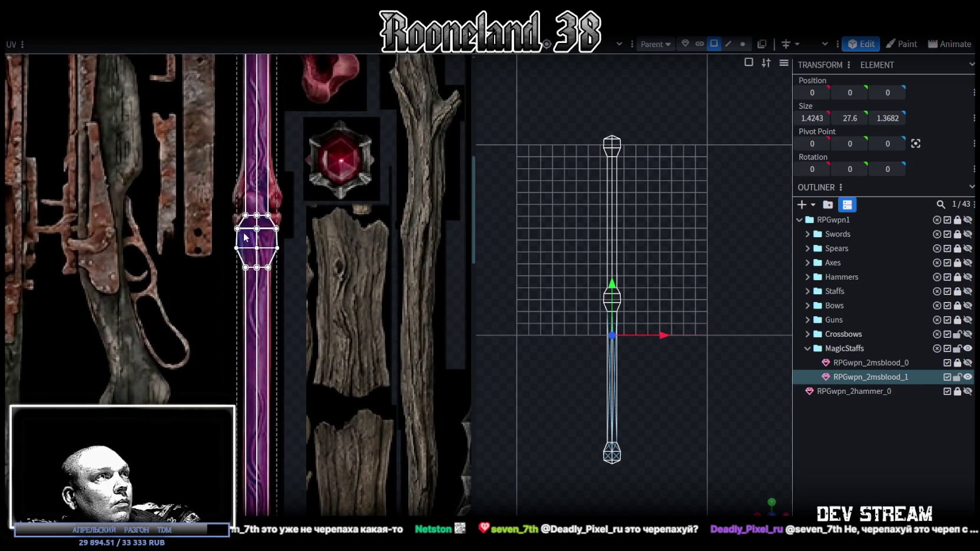
scroll(212, 235, "up", 2)
- Move the hexagonal knob UV face up over the bone joint and stretch it upward
left_click_drag(227, 259, 328, 405)
scroll(310, 388, "up", 2)
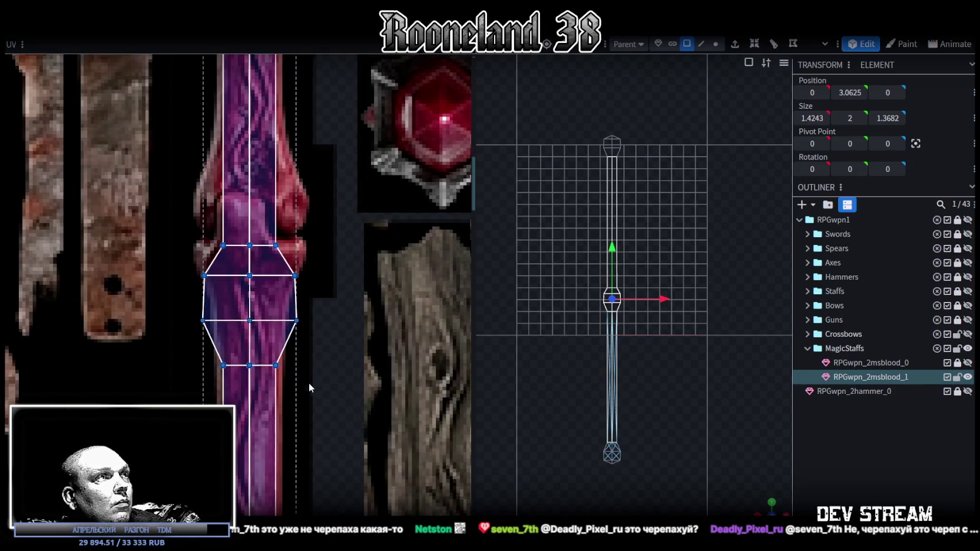
mouse_move(250, 305)
left_mouse_down()
mouse_move(249, 238)
mouse_move(250, 273)
left_mouse_up()
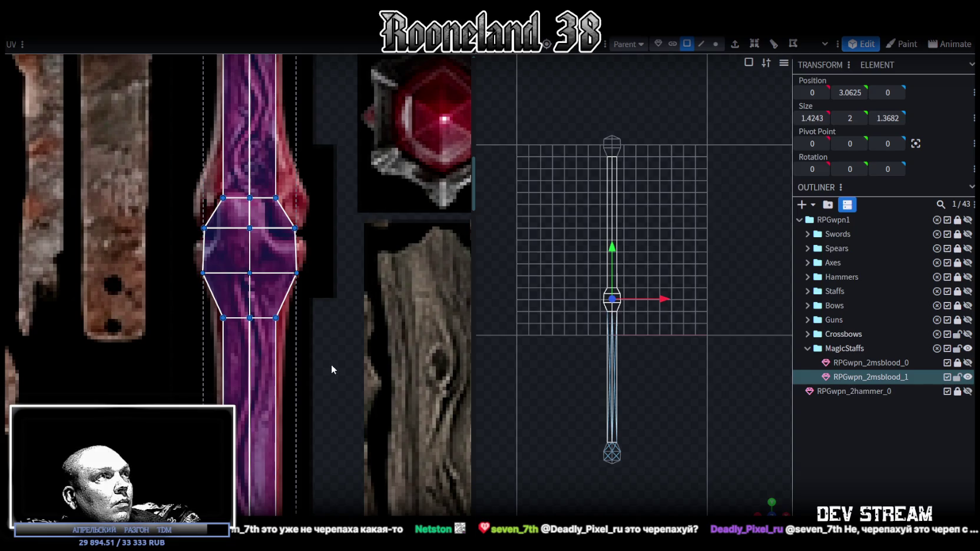
middle_click_drag(332, 369, 355, 464)
left_click_drag(193, 295, 362, 371)
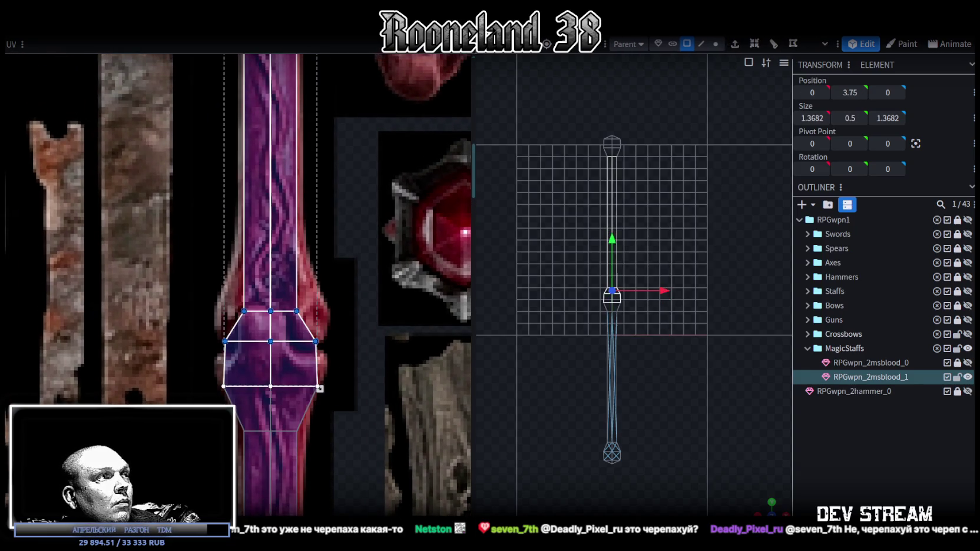
left_click_drag(271, 326, 271, 264)
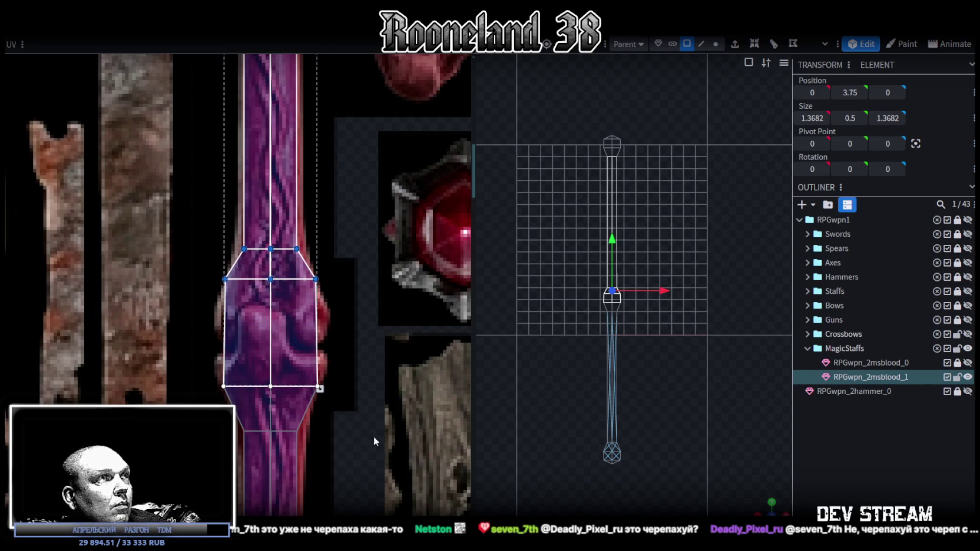
scroll(431, 59, "up", 3)
scroll(651, 236, "up", 2)
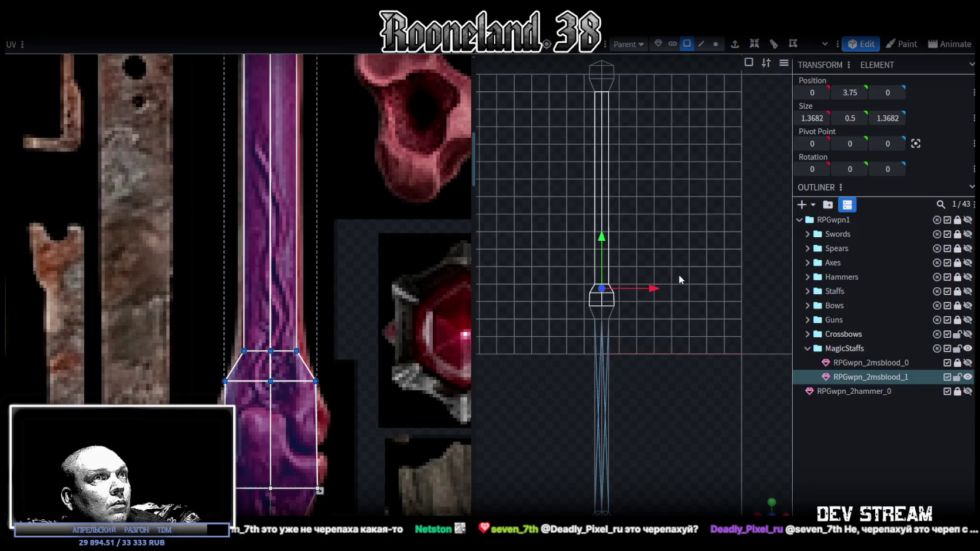
scroll(678, 274, "up", 3)
- Switch to edge selection, lower the hexagon's upper vertices slightly and shift its left vertices outward
left_click(702, 45)
left_click(586, 302)
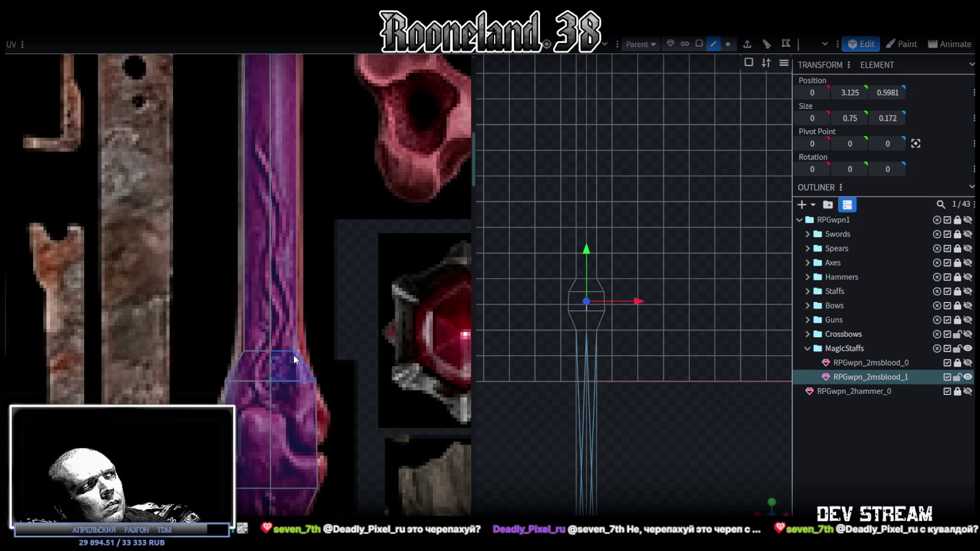
scroll(265, 288, "down", 3)
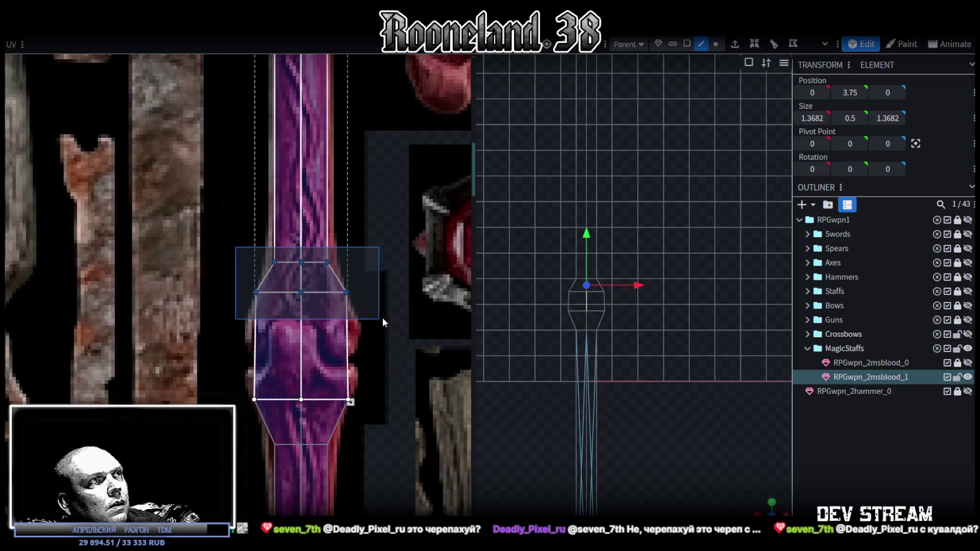
left_click_drag(381, 318, 244, 253)
left_click_drag(271, 417, 271, 423)
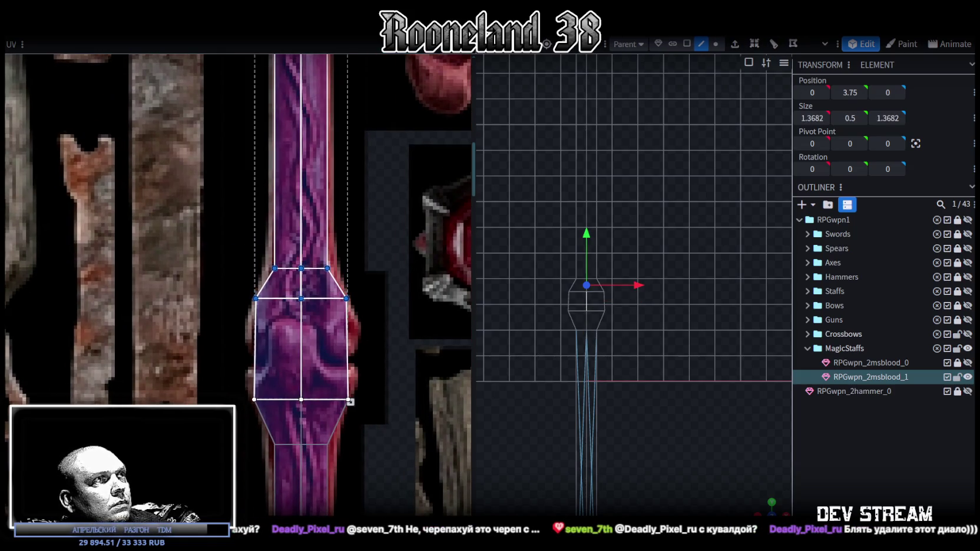
left_click_drag(230, 262, 307, 450)
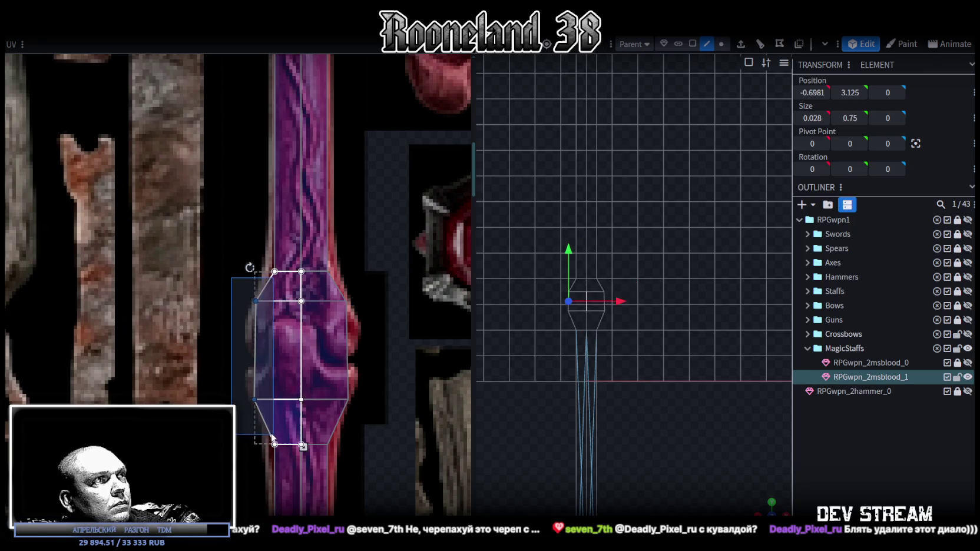
left_click_drag(265, 353, 263, 354)
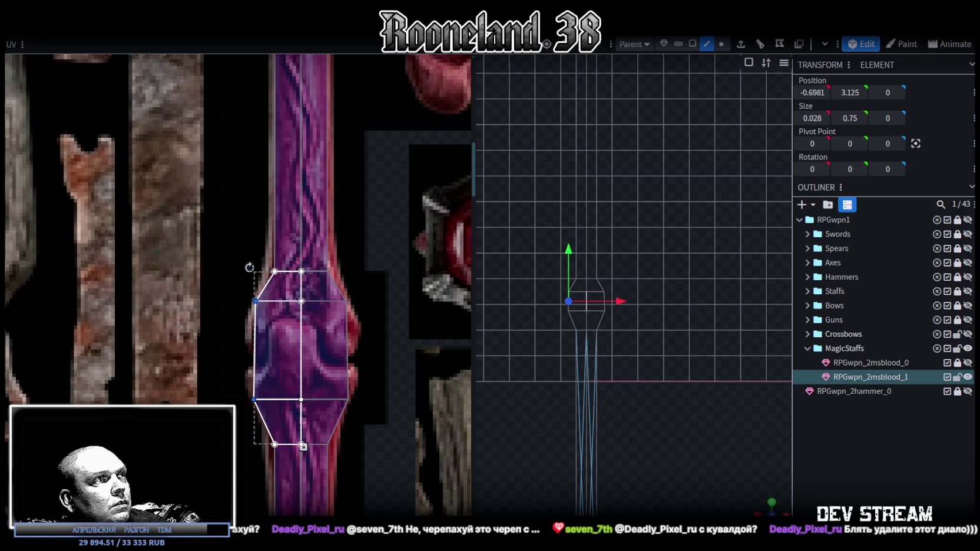
- Select the knob's right side face and frame the whole staff in view
left_click(339, 302)
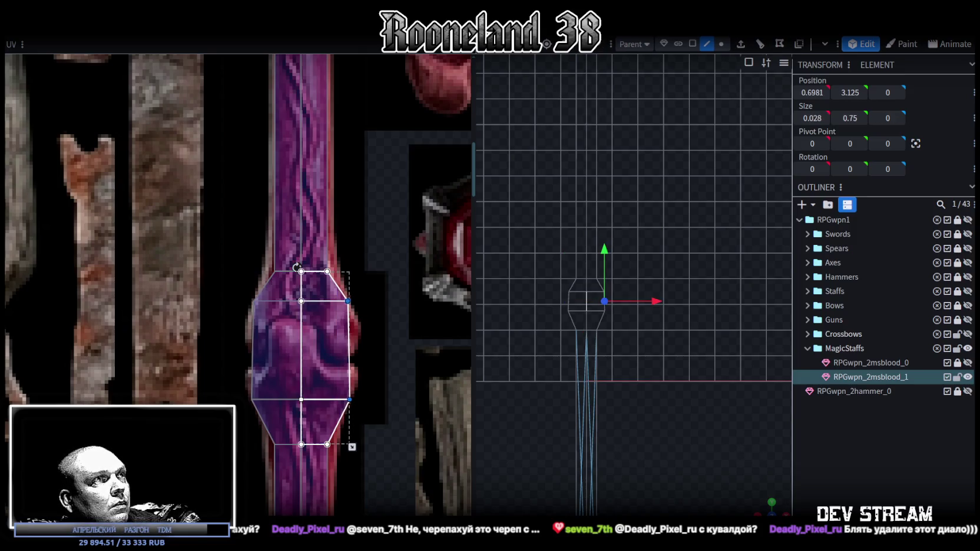
scroll(297, 343, "down", 3)
scroll(348, 393, "down", 2)
scroll(301, 297, "up", 2)
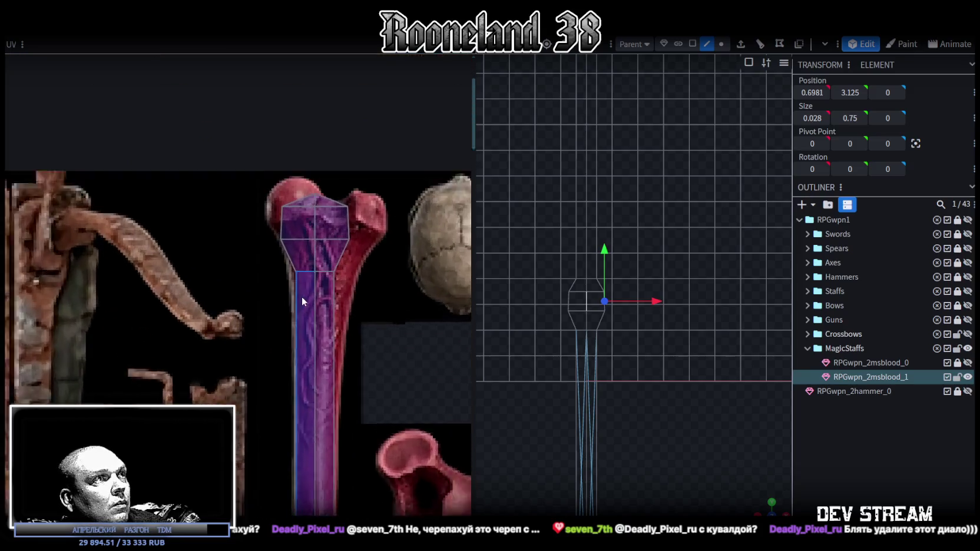
scroll(348, 303, "up", 2)
scroll(383, 254, "up", 2)
right_click_drag(572, 386, 631, 396)
scroll(648, 324, "down", 3)
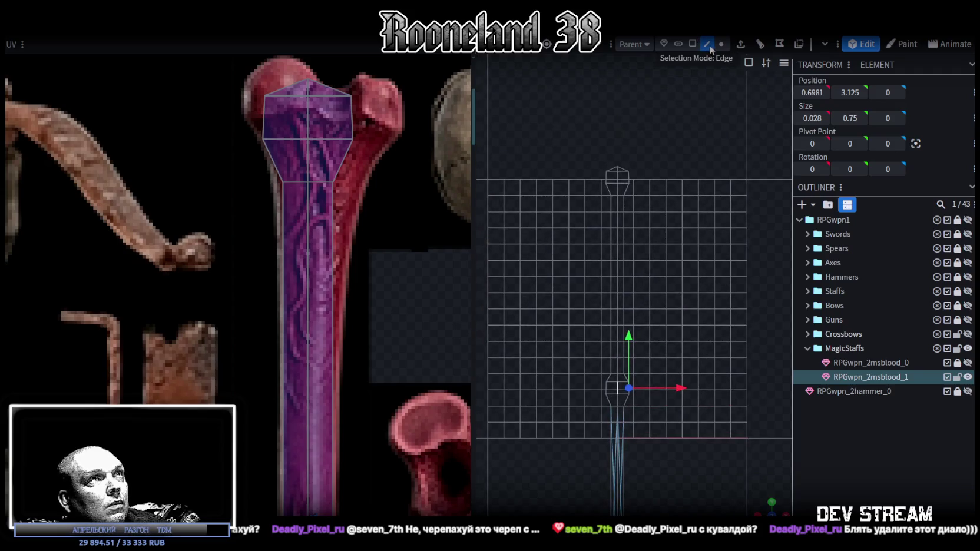
- Add a loop cut across the staff shaft, positioned higher with an offset of 3
left_click(620, 242)
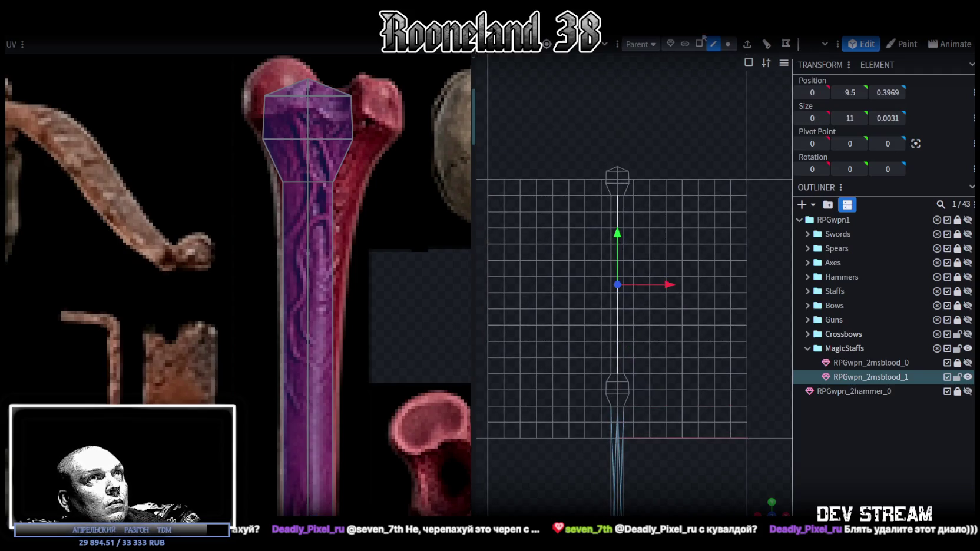
left_click(771, 52)
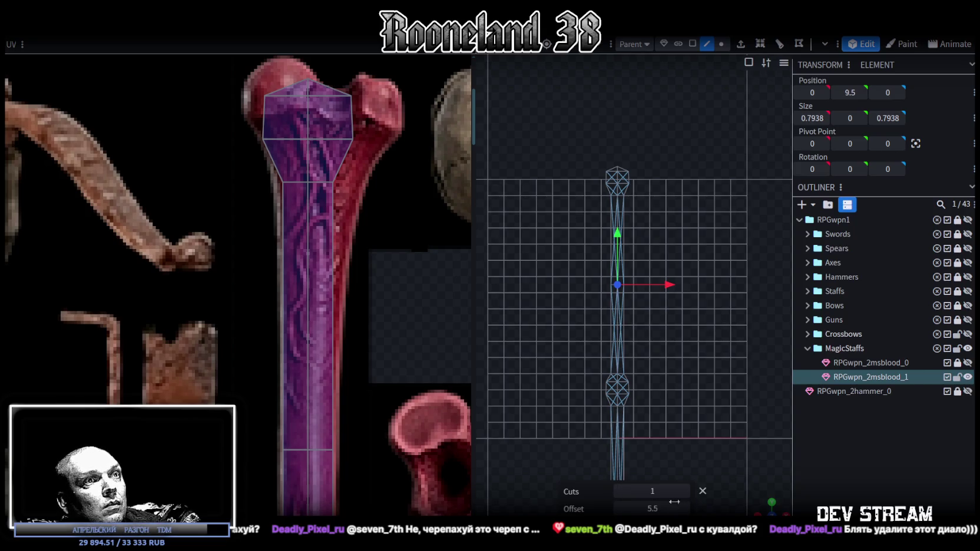
left_click(619, 508)
left_click(619, 509)
left_click(620, 509)
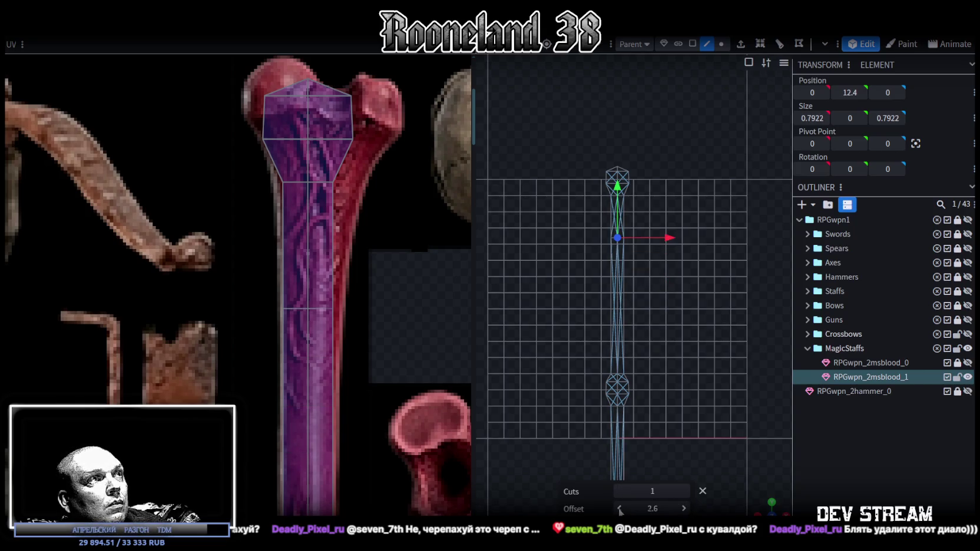
left_click(684, 508)
scroll(416, 207, "up", 3)
scroll(400, 270, "down", 2)
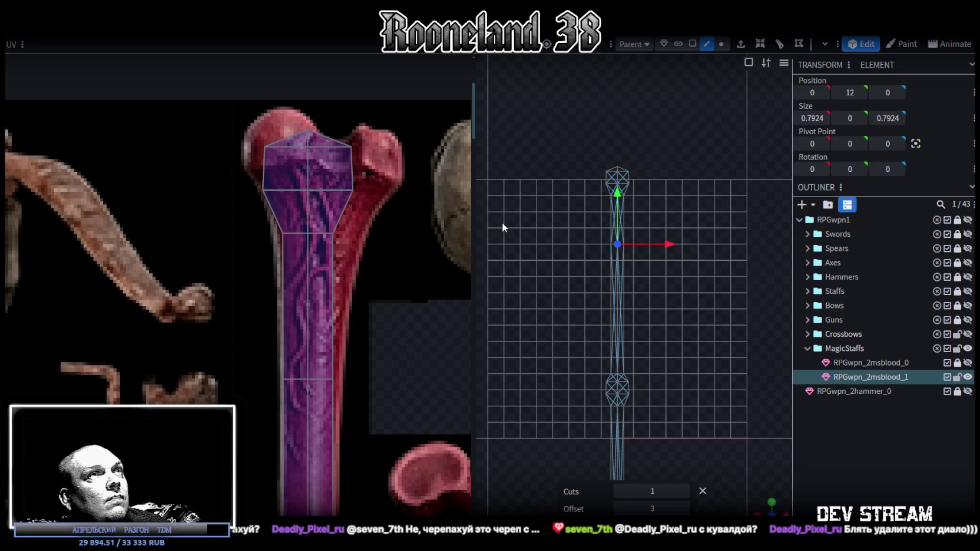
scroll(502, 221, "up", 1)
scroll(677, 201, "up", 2)
scroll(703, 276, "up", 2)
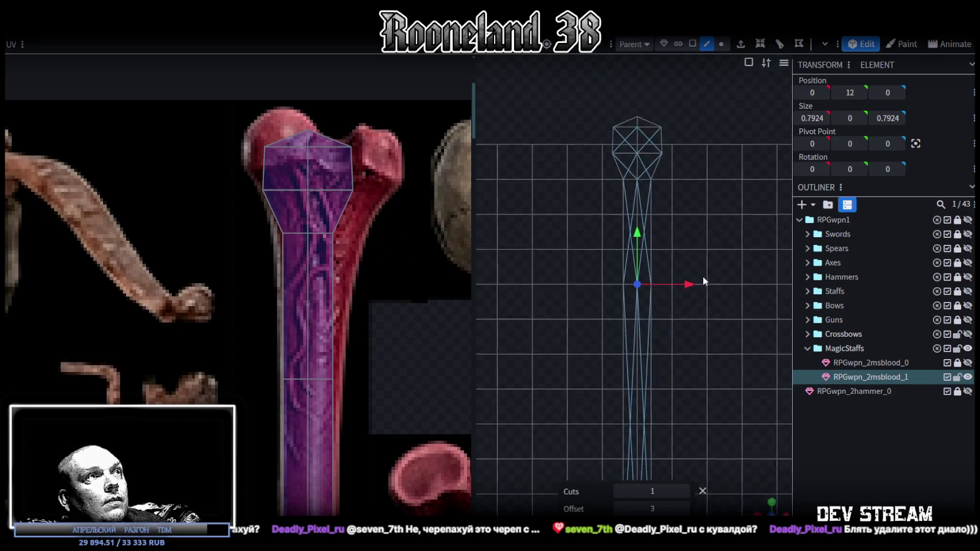
- Raise the top UV rows and pull the middle side vertices out to the bone head's edges
mouse_move(396, 266)
left_mouse_down()
mouse_move(306, 382)
mouse_move(382, 382)
left_mouse_up()
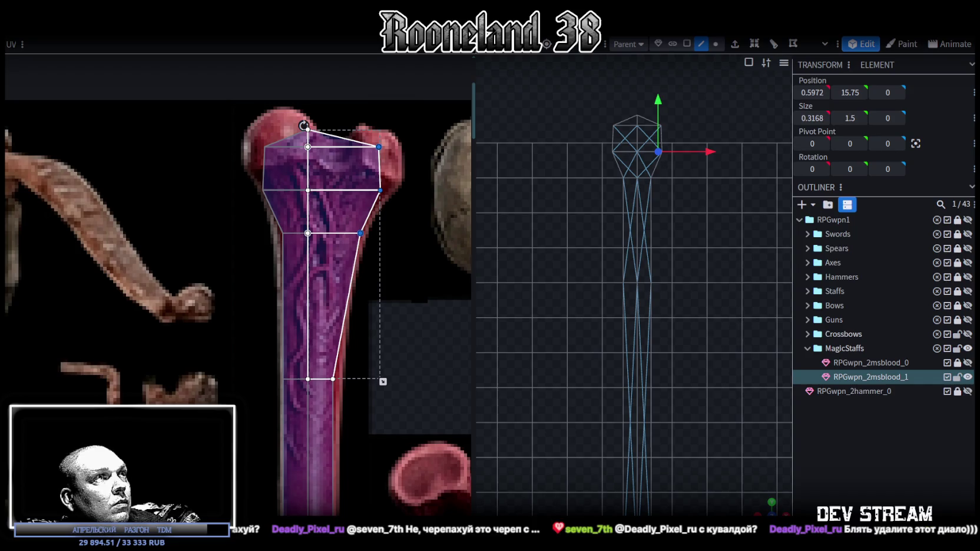
left_click_drag(232, 172, 439, 207)
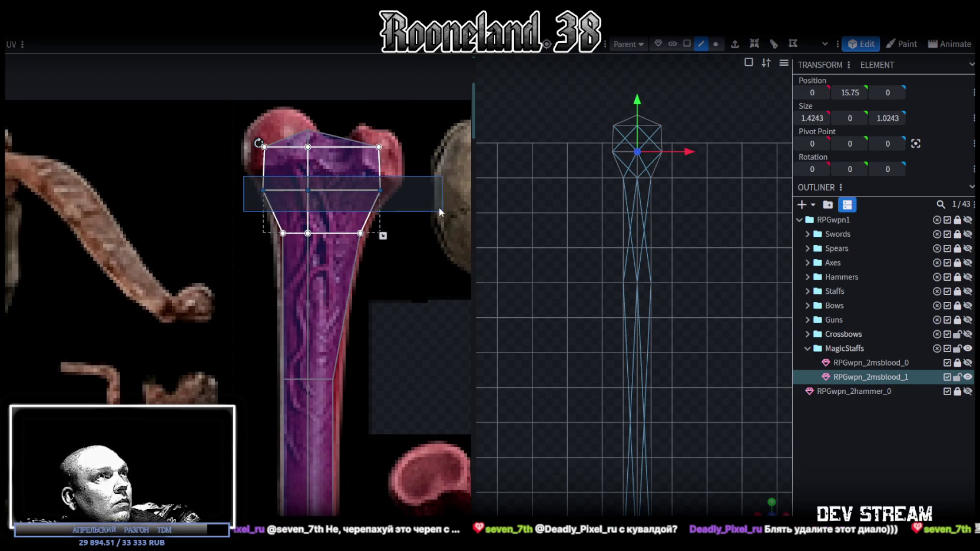
left_click_drag(308, 190, 308, 179)
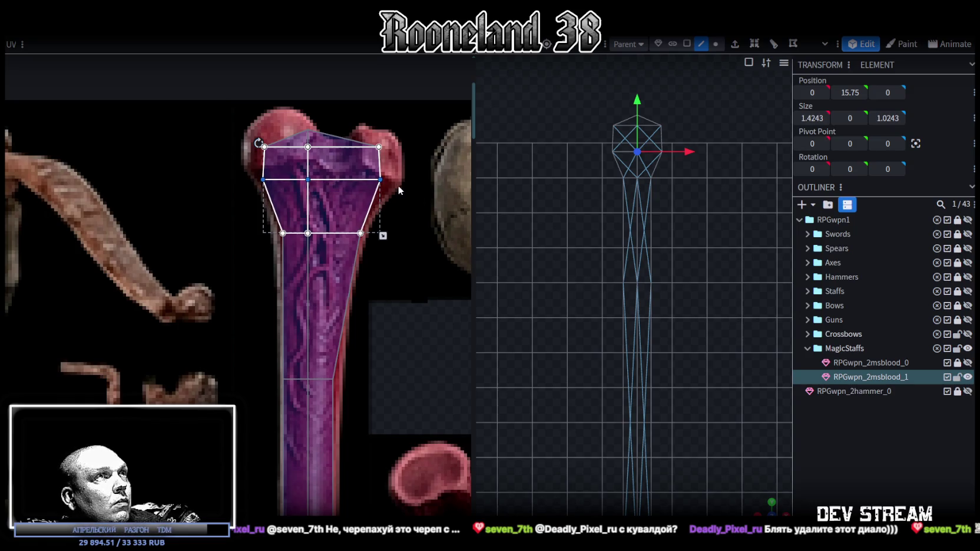
left_click_drag(381, 179, 395, 180)
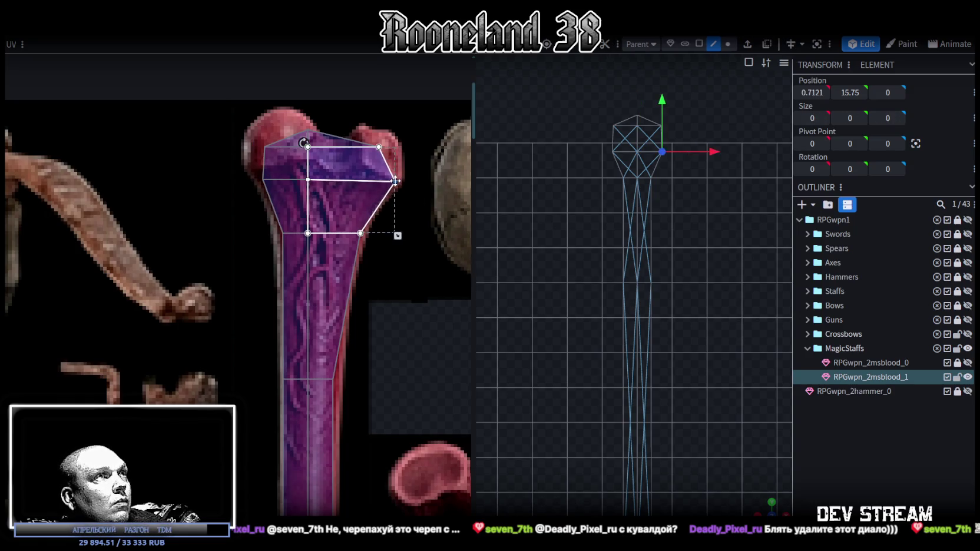
left_click(270, 234)
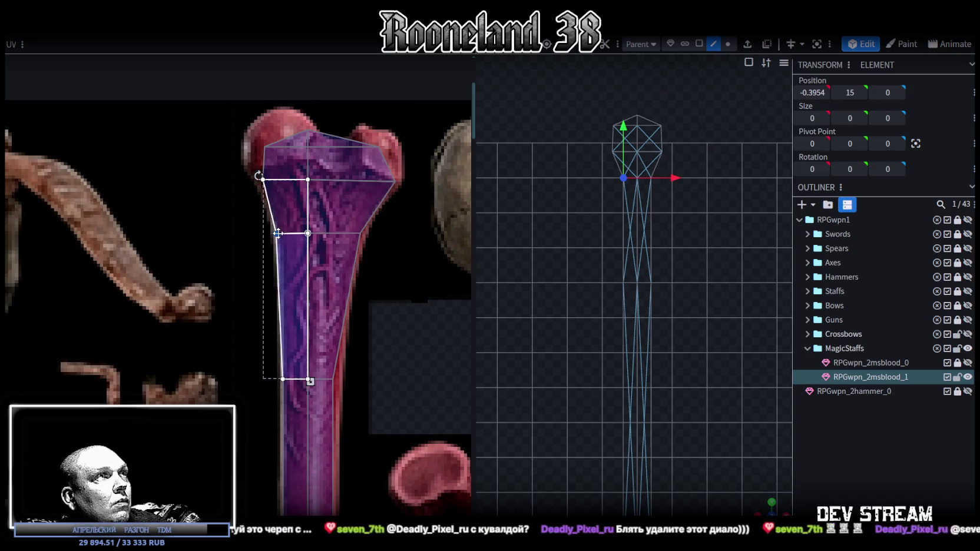
left_click(277, 163)
mouse_move(264, 180)
left_mouse_down()
mouse_move(247, 169)
mouse_move(251, 126)
mouse_move(294, 107)
left_mouse_up()
- Fit the top cap face and the quad below it onto the bone's knobbed head
left_click(263, 145)
left_click(315, 129)
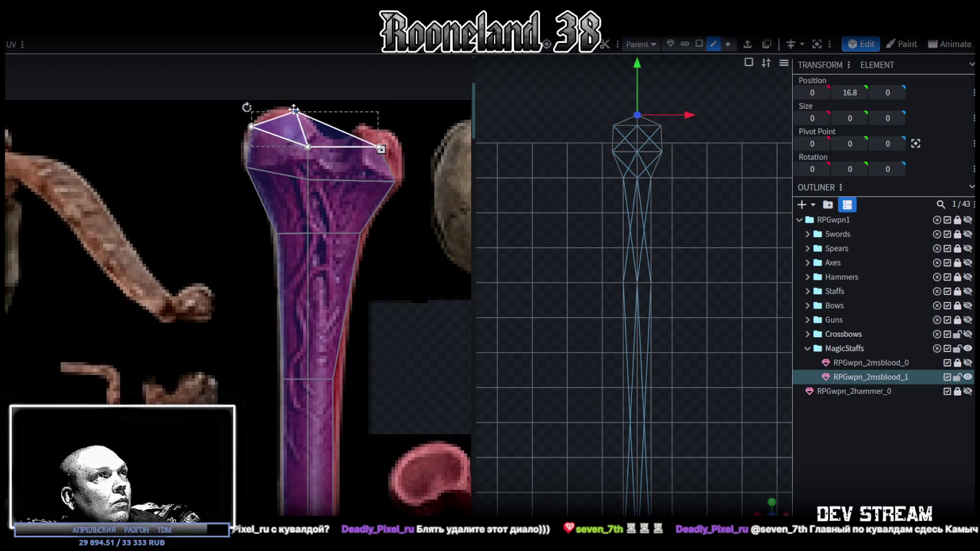
left_click(377, 148)
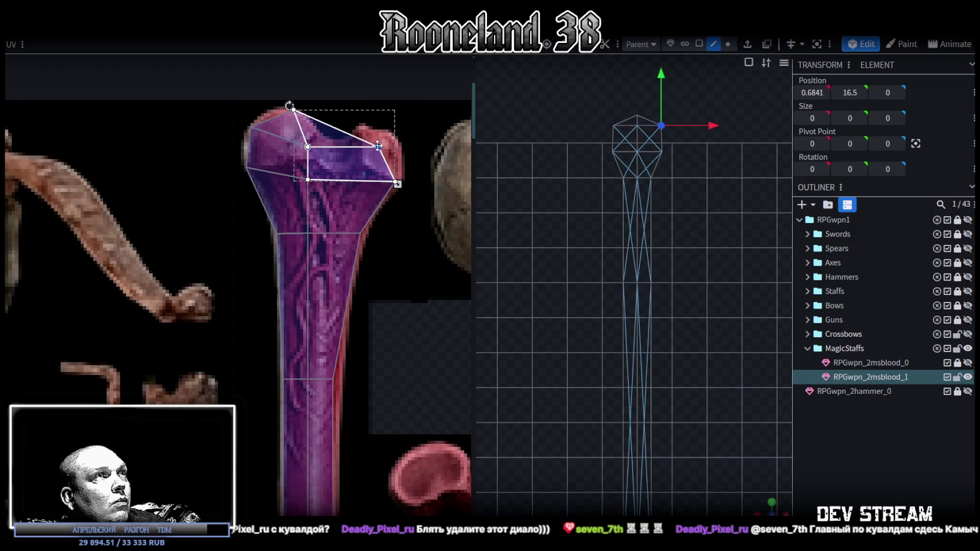
left_click_drag(385, 145, 399, 140)
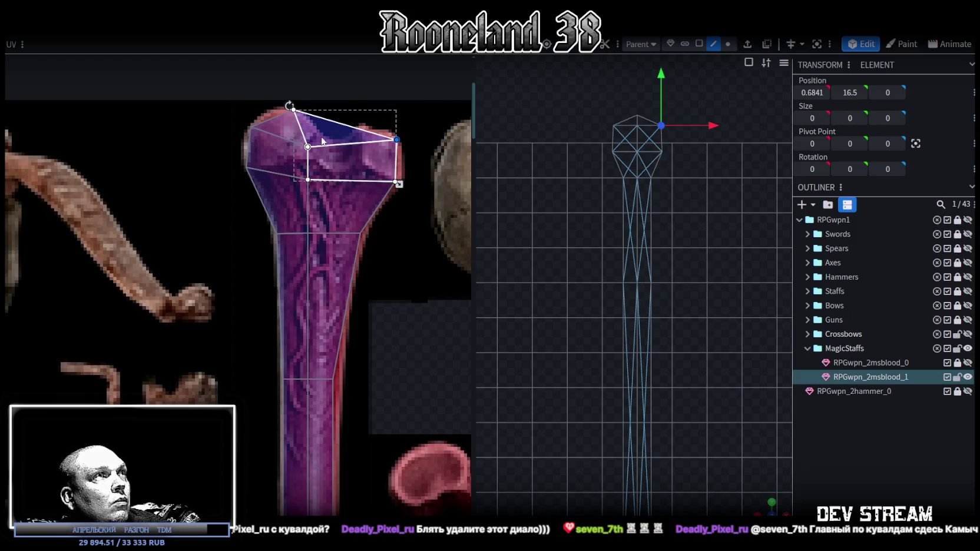
left_click_drag(308, 146, 301, 132)
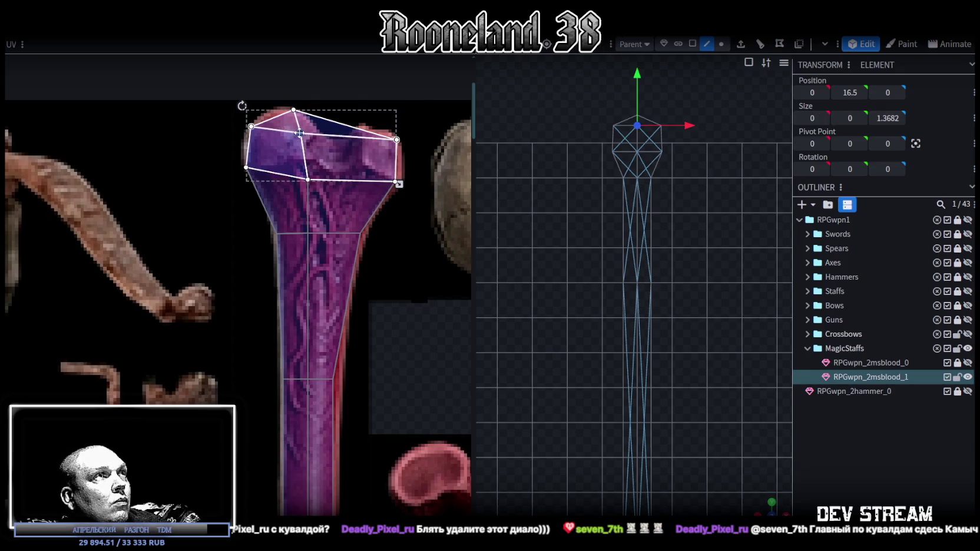
- Nudge the narrow shaft UV strip's vertex slightly to the right
scroll(593, 243, "down", 2)
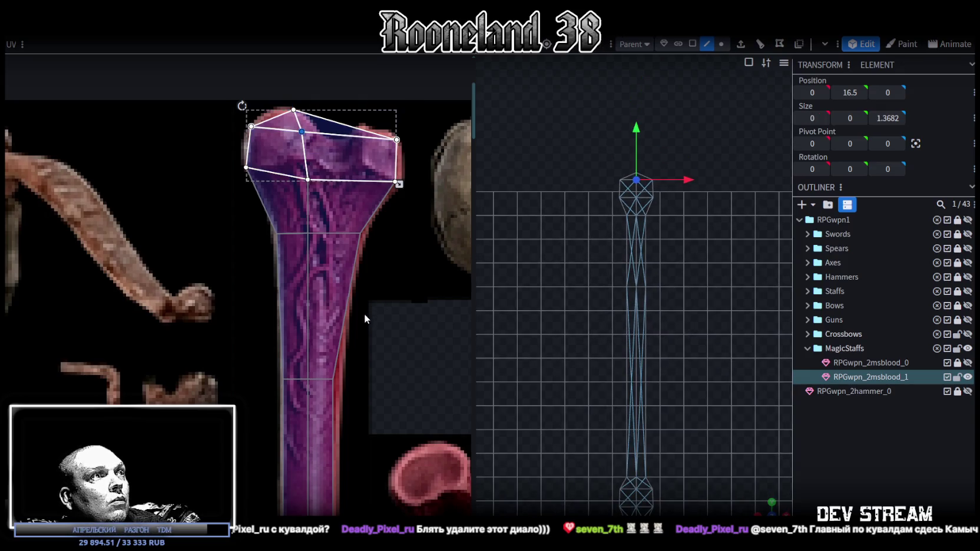
middle_click_drag(379, 343, 366, 235)
left_click(366, 236)
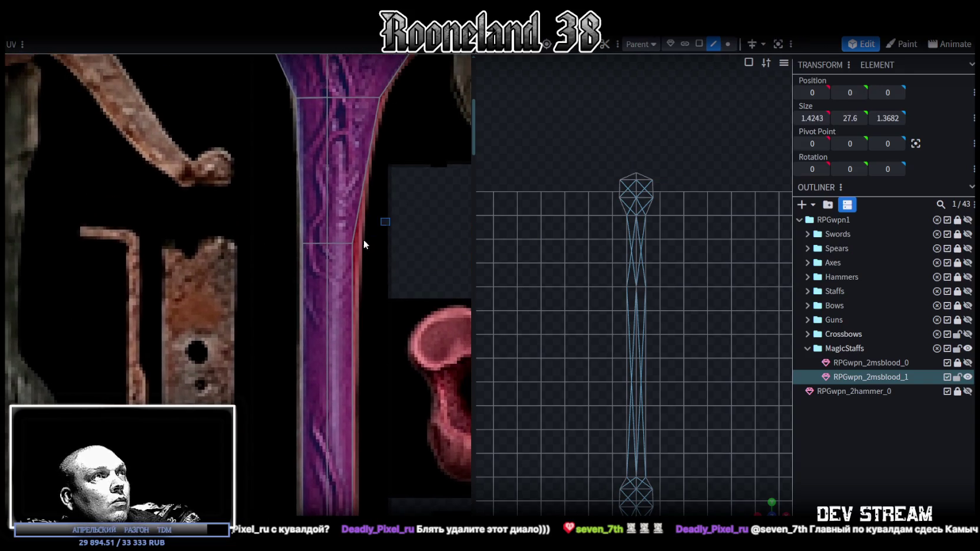
left_click(346, 265)
left_click_drag(353, 243, 357, 243)
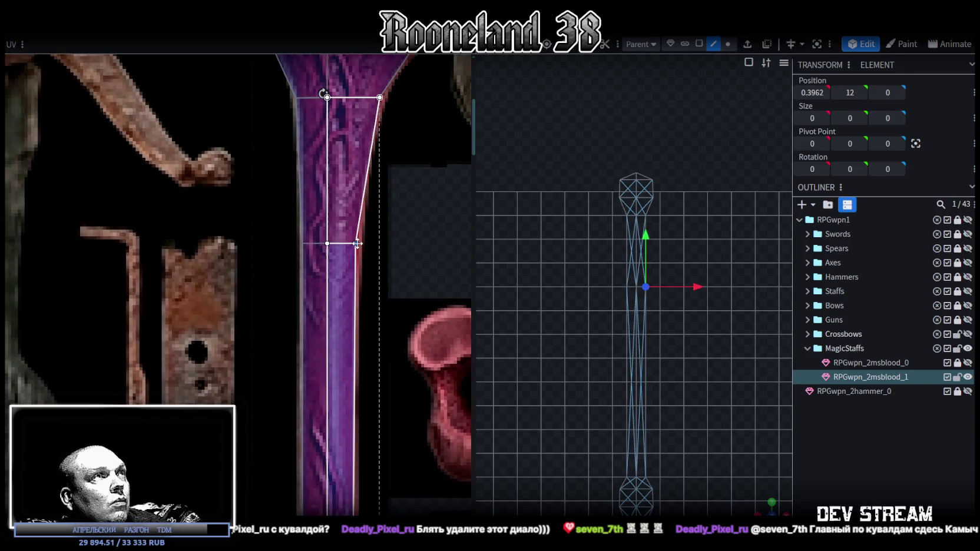
scroll(360, 305, "down", 3)
scroll(341, 274, "up", 3)
scroll(340, 273, "up", 2)
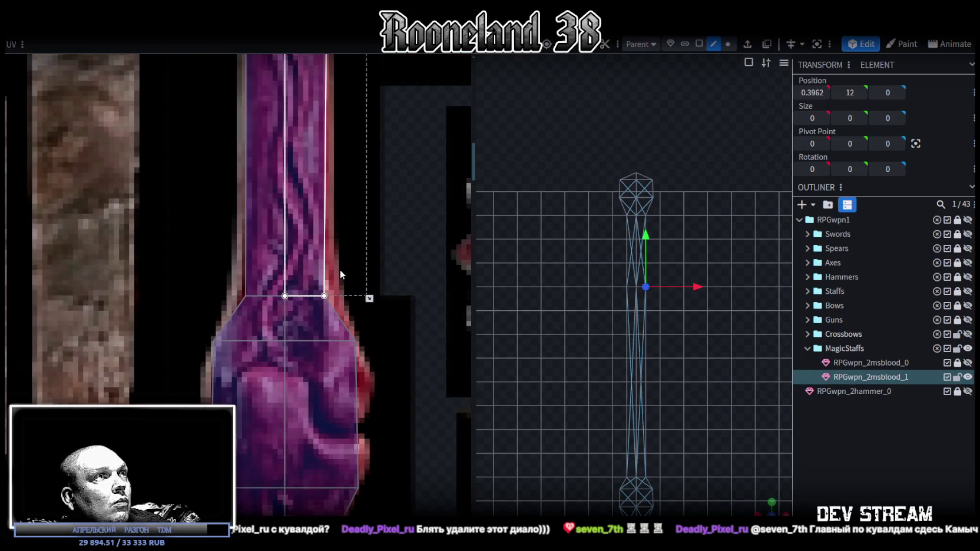
- Make the trapezoid below the shaft strip taller by raising its top edge
left_click(247, 318)
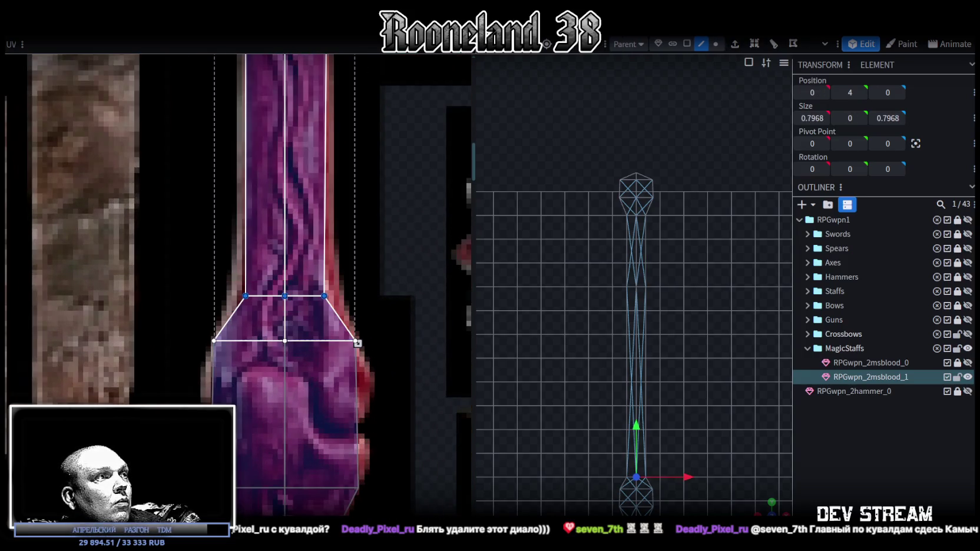
left_click_drag(285, 296, 285, 249)
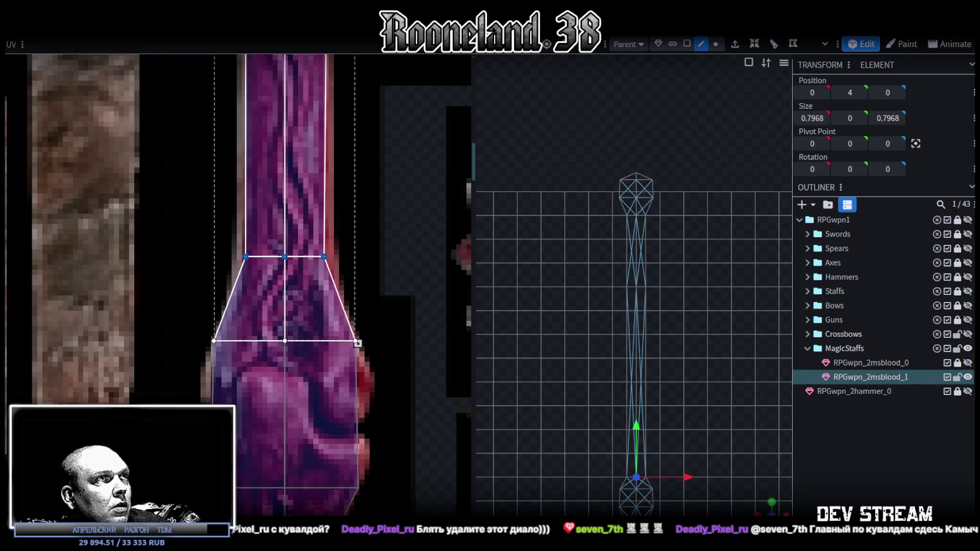
scroll(379, 363, "down", 3)
scroll(255, 302, "up", 1)
- Lower the lower trapezoid's bottom edge and stretch the bottom face down onto the knob
left_click(274, 281)
scroll(265, 324, "up", 2)
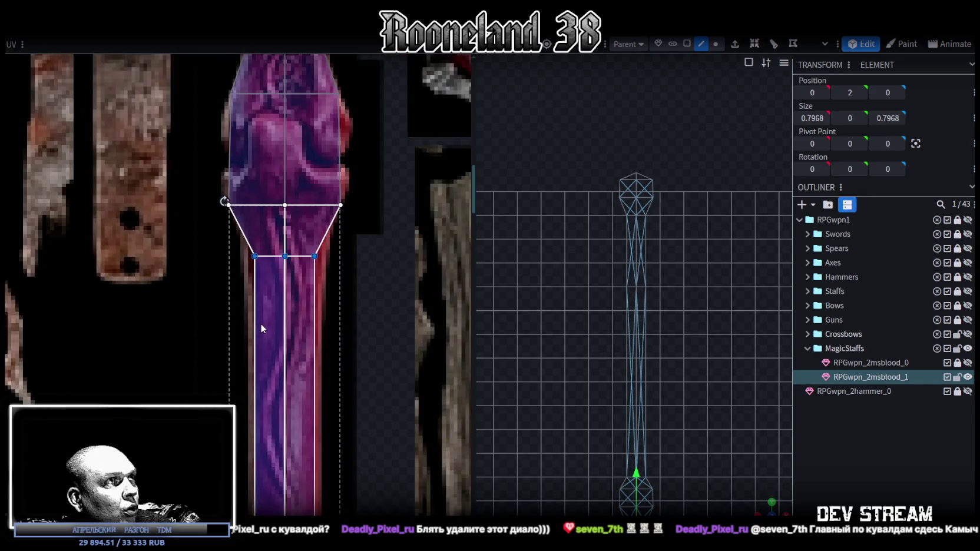
left_click_drag(286, 256, 285, 265)
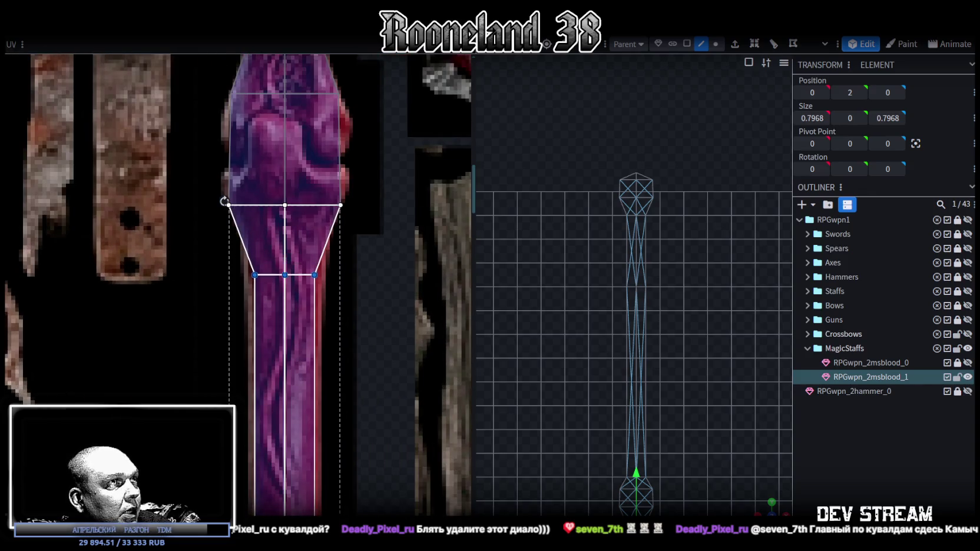
scroll(277, 404, "down", 3)
scroll(277, 404, "up", 1)
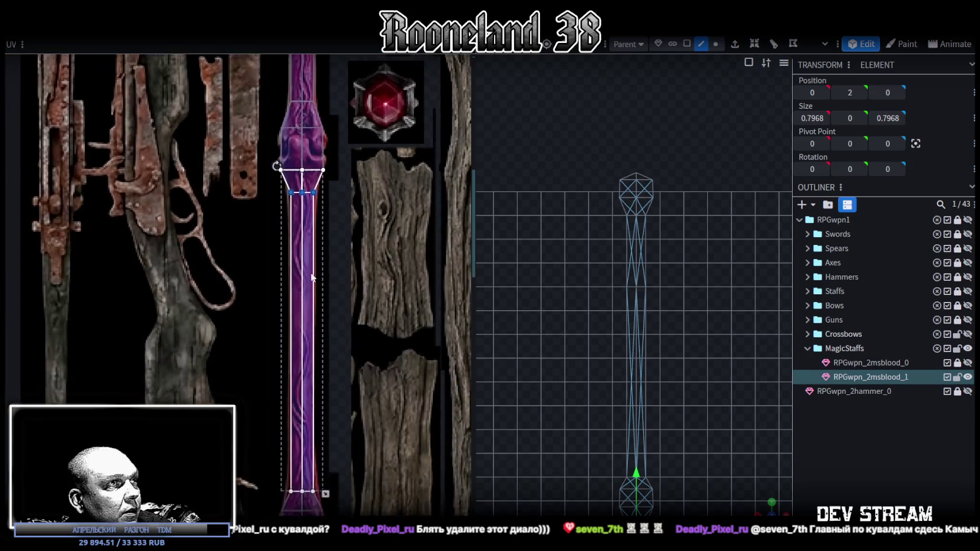
scroll(287, 343, "up", 1)
scroll(287, 343, "up", 3)
left_click_drag(278, 291, 277, 348)
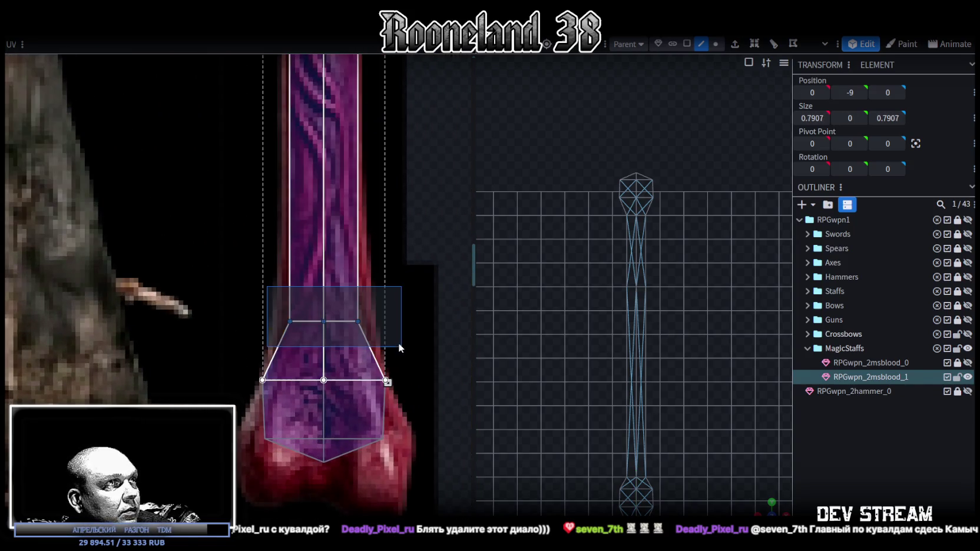
- Raise the knob face's upper edge and move its middle and bottom vertex rows down over the bone end
left_click_drag(323, 321, 323, 272)
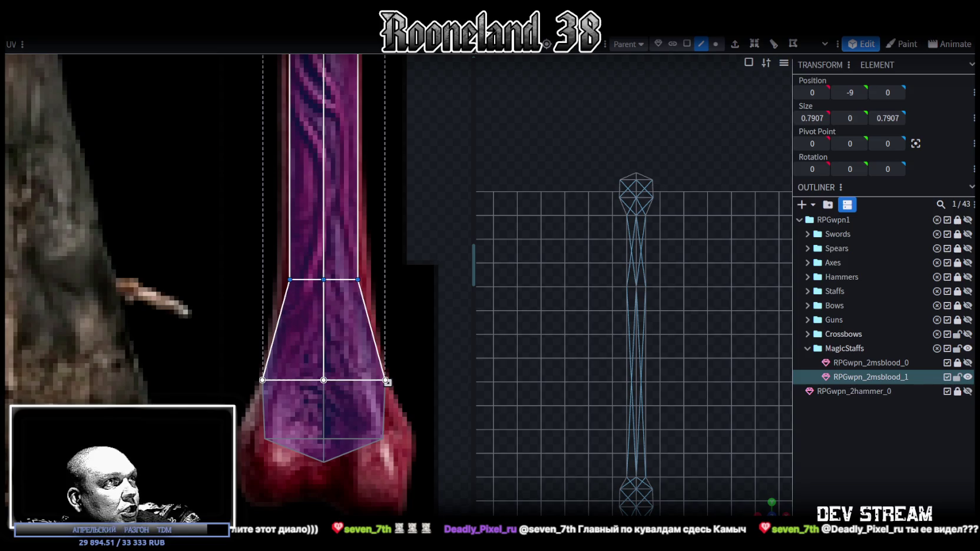
left_click(358, 273)
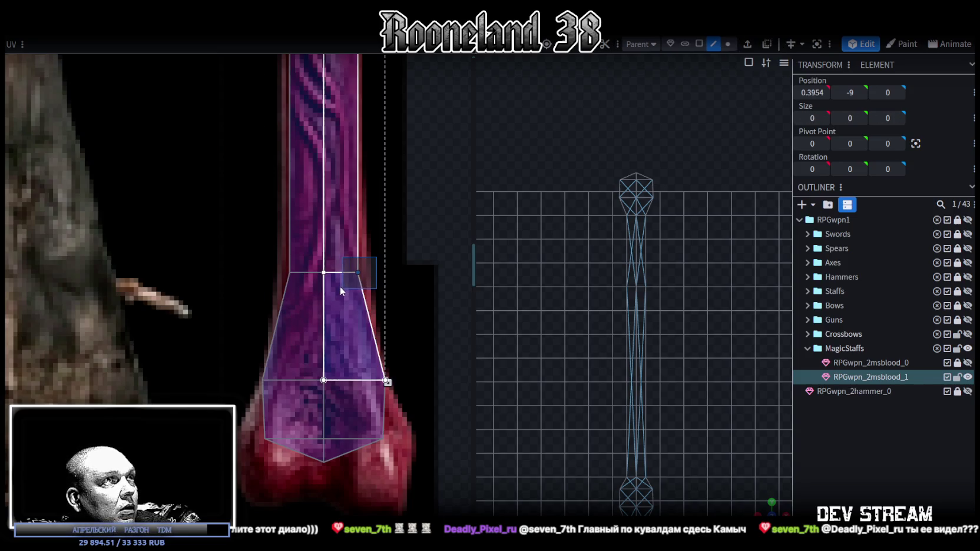
scroll(399, 277, "down", 3)
left_click_drag(225, 257, 406, 382)
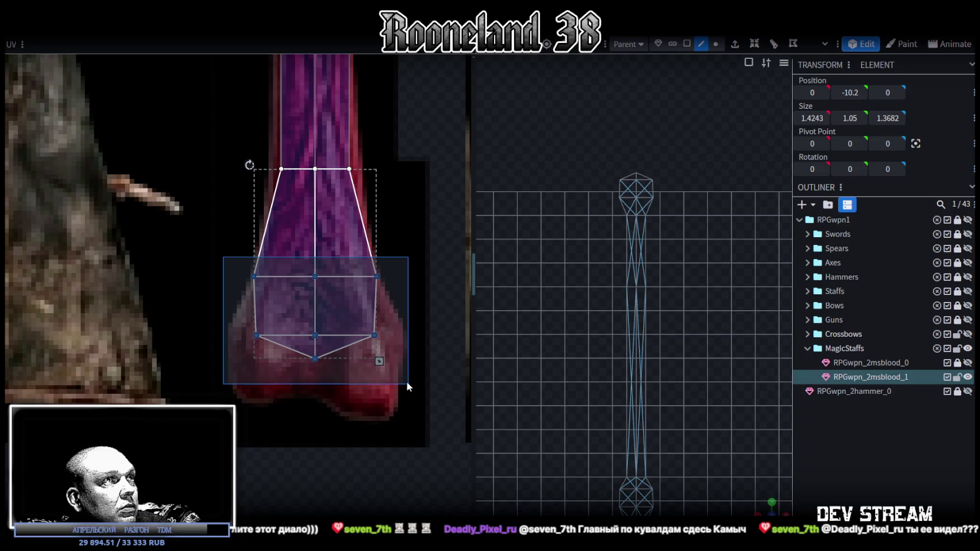
left_click_drag(315, 318, 315, 352)
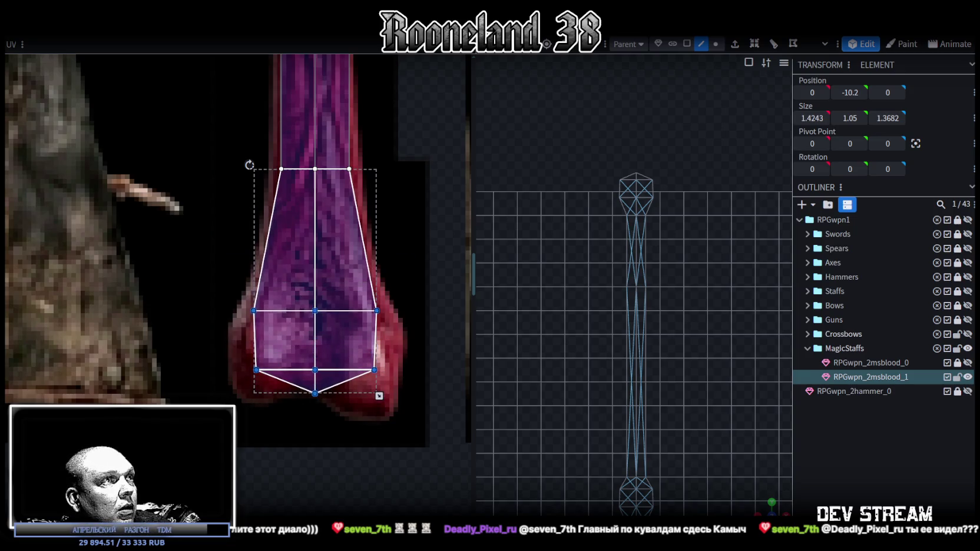
- Widen the knob UVs, nudging left and right vertices outward and reshaping the right face
left_click_drag(233, 298, 259, 389)
key("Left")
key("Left")
key("Left")
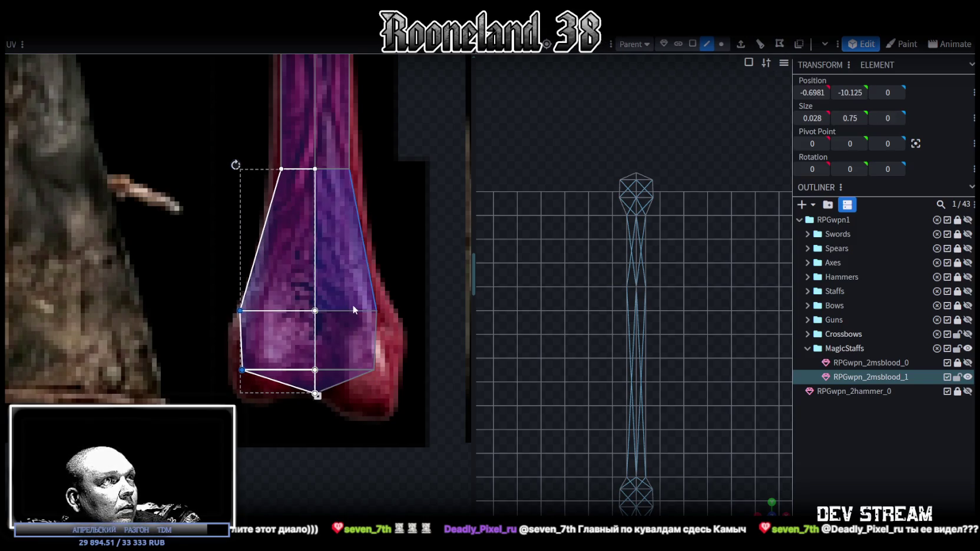
left_click_drag(347, 297, 407, 399)
key("Right")
key("Right")
key("Right")
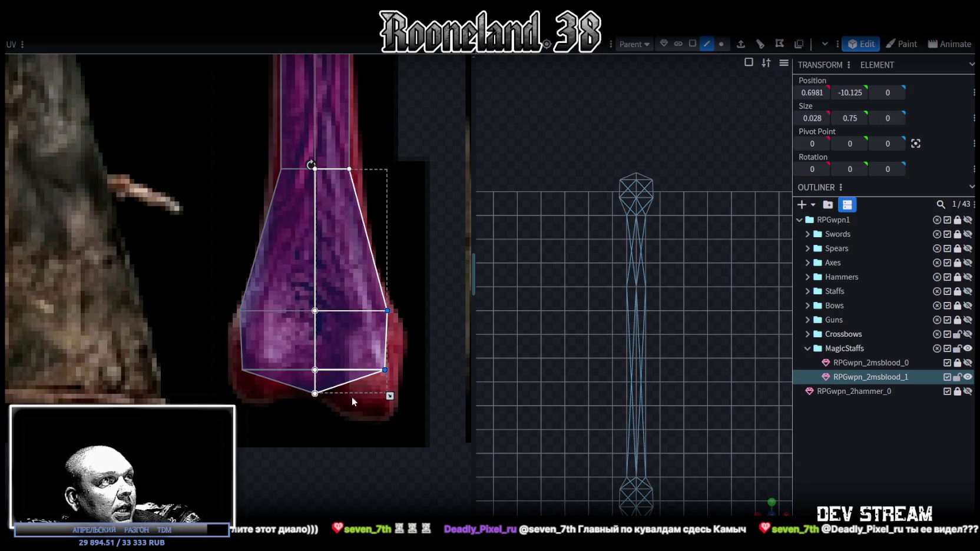
left_click(384, 370)
scroll(377, 354, "up", 2)
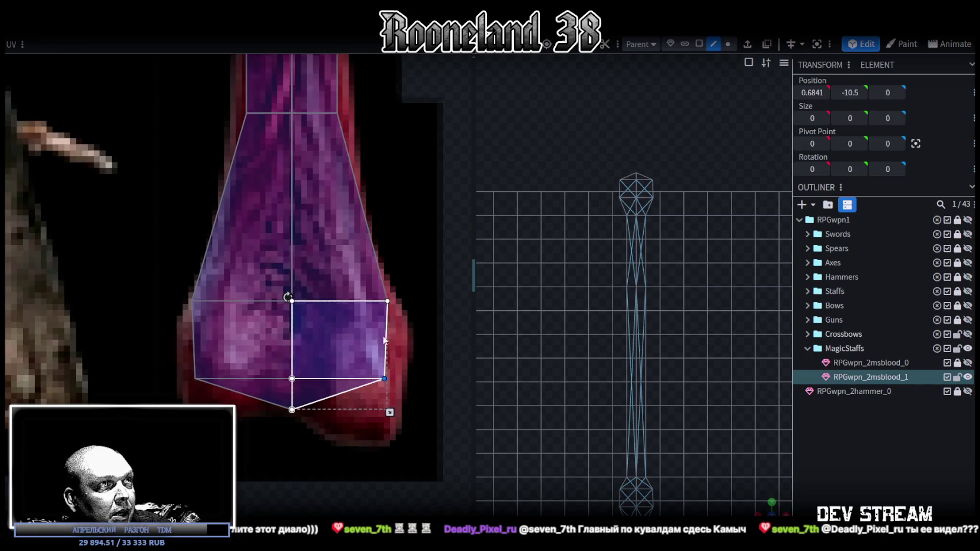
left_click(387, 301)
left_click_drag(387, 301, 400, 331)
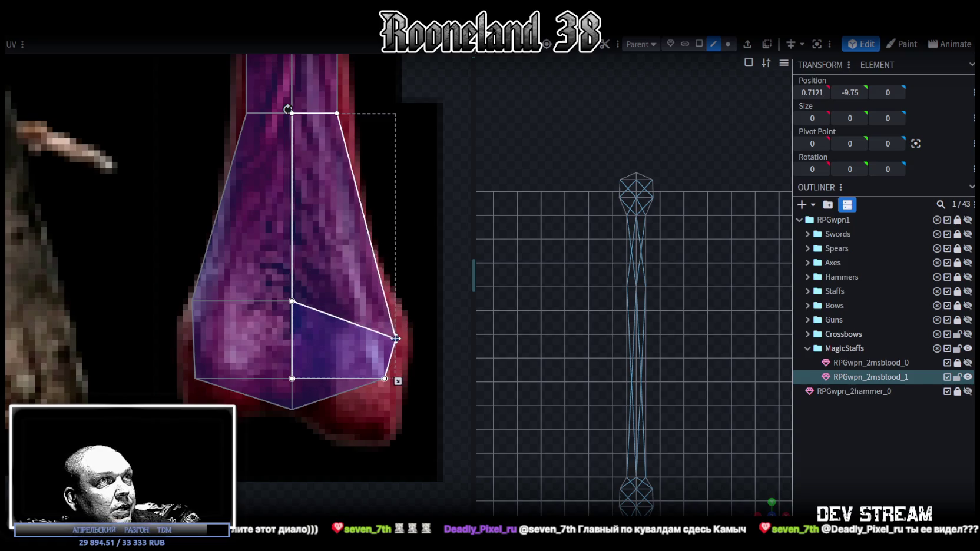
mouse_move(398, 423)
left_mouse_down()
mouse_move(362, 356)
mouse_move(389, 434)
left_mouse_up()
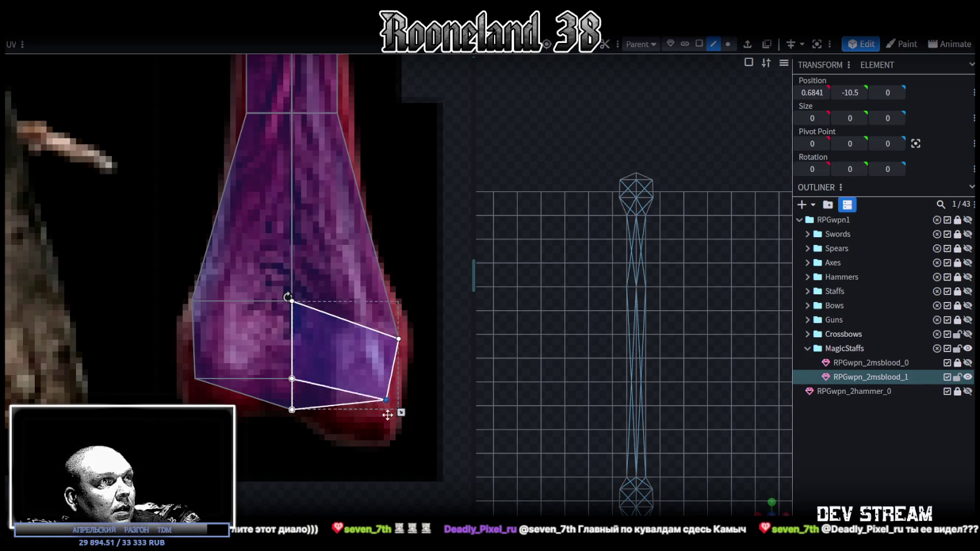
- Pull the left face's lower vertex down and move the knob's left UV edge onto the flare
left_click(298, 361)
mouse_move(298, 362)
left_mouse_down()
mouse_move(301, 410)
mouse_move(289, 409)
left_mouse_up()
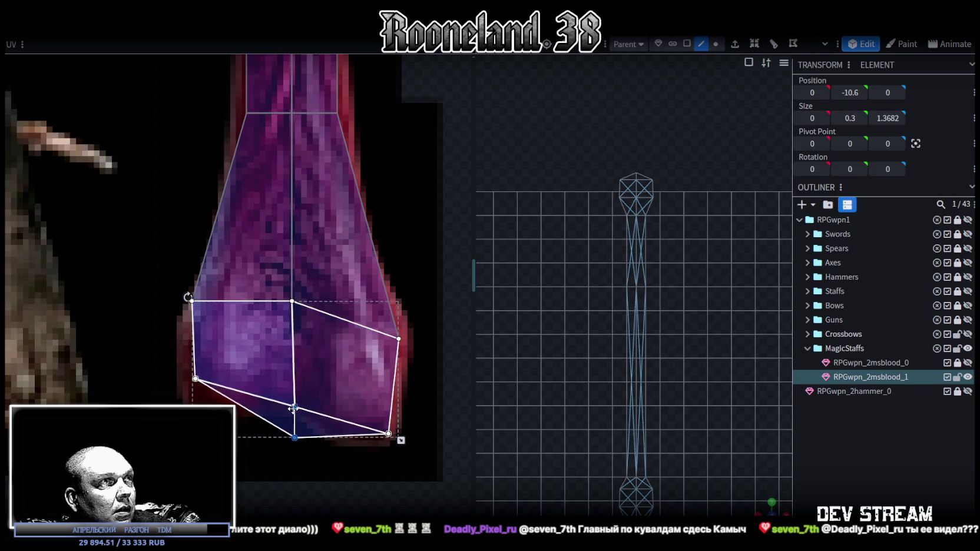
left_click(192, 323)
left_click_drag(192, 302, 184, 328)
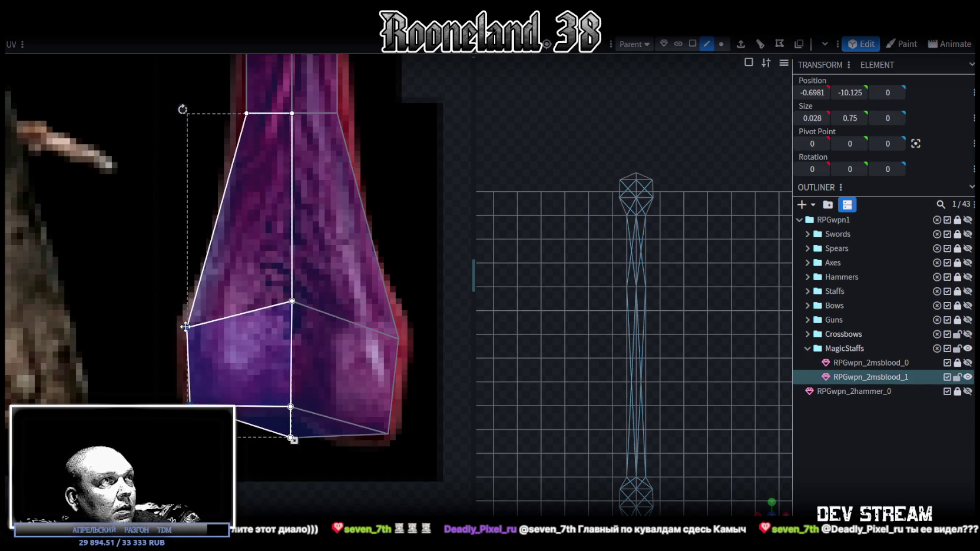
scroll(269, 361, "down", 3)
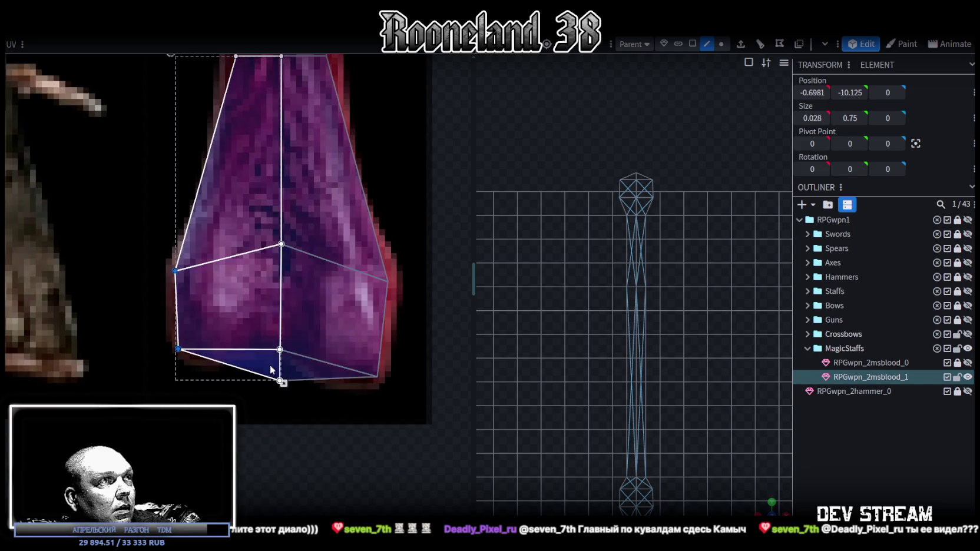
left_click(280, 354)
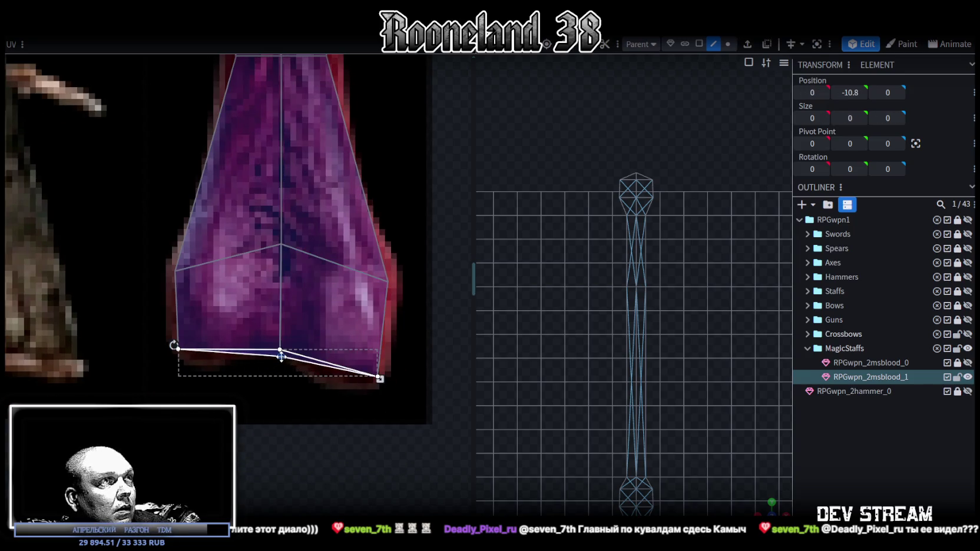
scroll(281, 356, "down", 2)
scroll(294, 360, "down", 2)
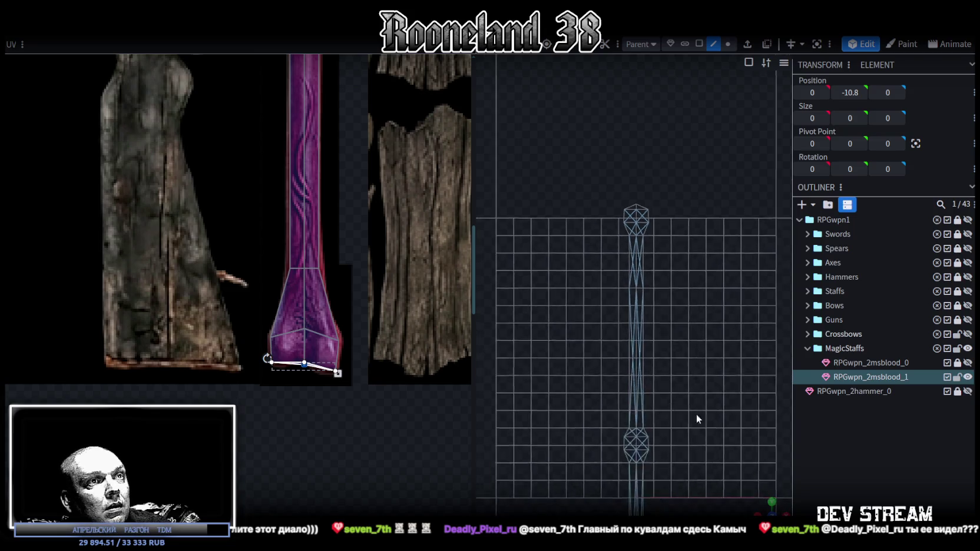
- Orbit, pan and zoom the viewport to centre on the staff's bottom knob
left_click_drag(536, 418, 685, 334)
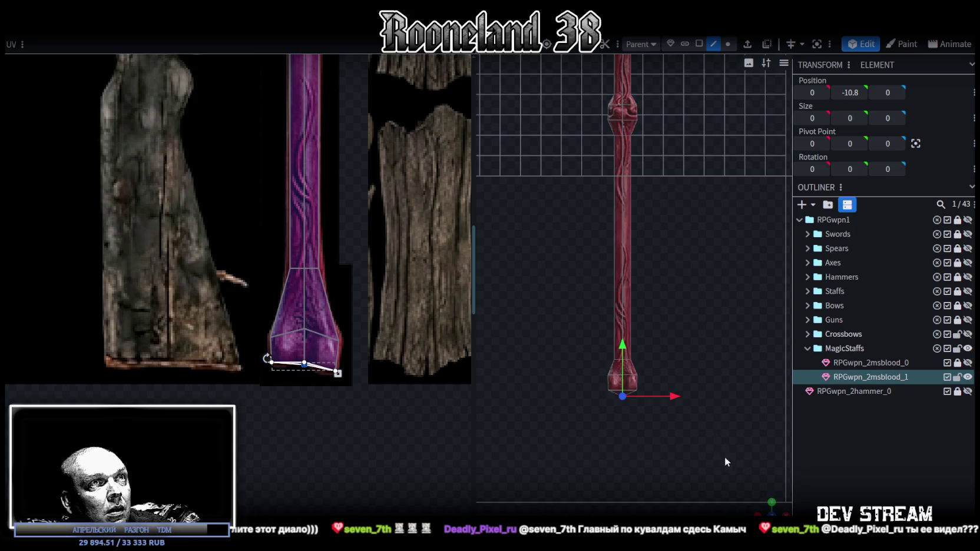
scroll(716, 291, "up", 3)
scroll(710, 350, "up", 2)
scroll(709, 350, "down", 2)
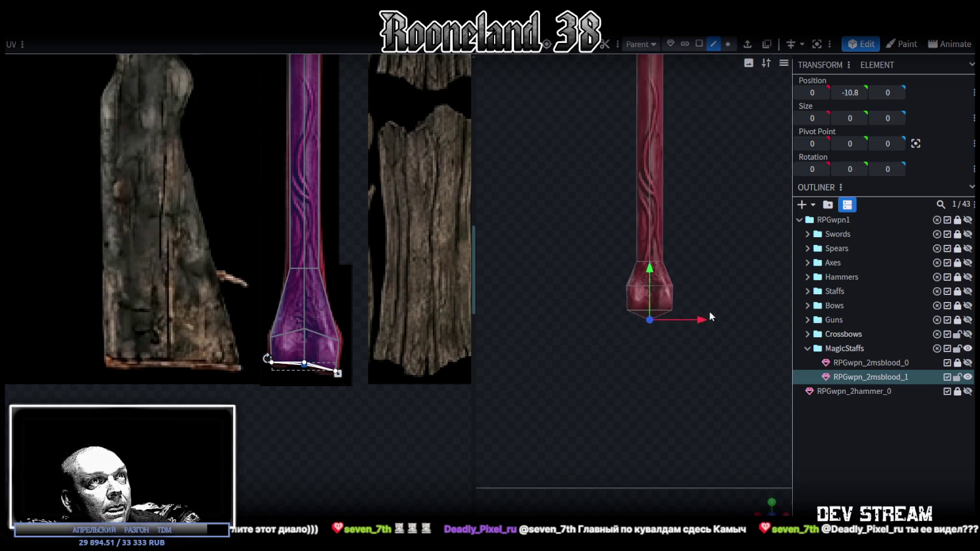
scroll(677, 383, "down", 3)
scroll(337, 200, "down", 2)
scroll(325, 242, "up", 1)
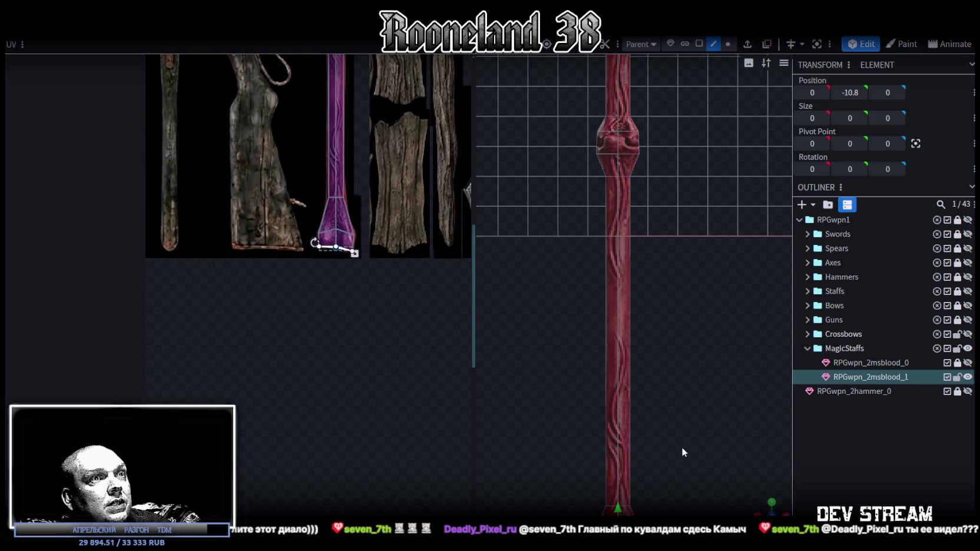
right_click_drag(679, 448, 642, 247)
scroll(598, 306, "up", 2)
scroll(701, 321, "up", 2)
mouse_move(701, 321)
right_mouse_down()
mouse_move(711, 344)
mouse_move(662, 278)
right_mouse_up()
- In vertex mode, select the flared end's top vertices and raise them
left_click(728, 43)
left_click_drag(562, 273, 661, 301)
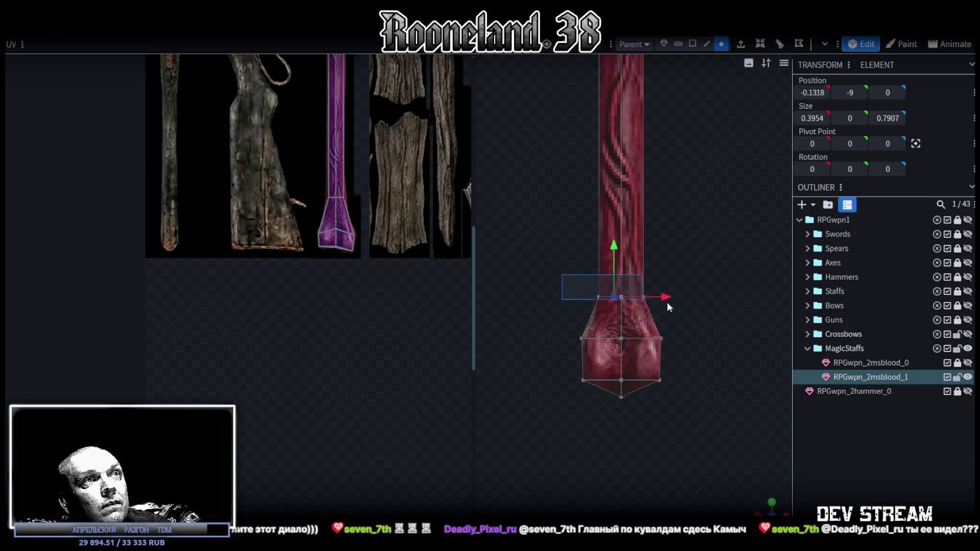
mouse_move(623, 248)
left_mouse_down()
mouse_move(623, 225)
mouse_move(619, 235)
left_mouse_up()
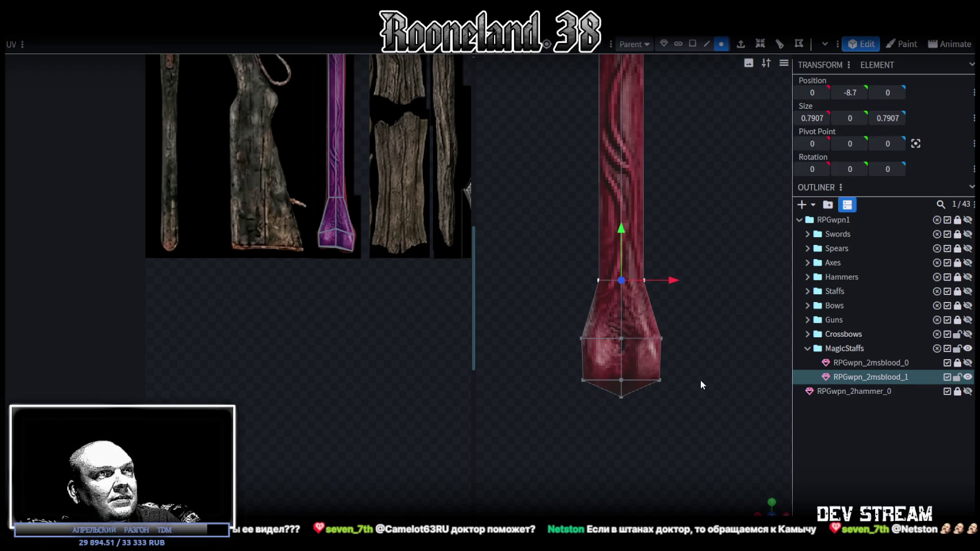
- Lower the knob's left-edge and right-edge vertices
scroll(629, 423, "up", 2)
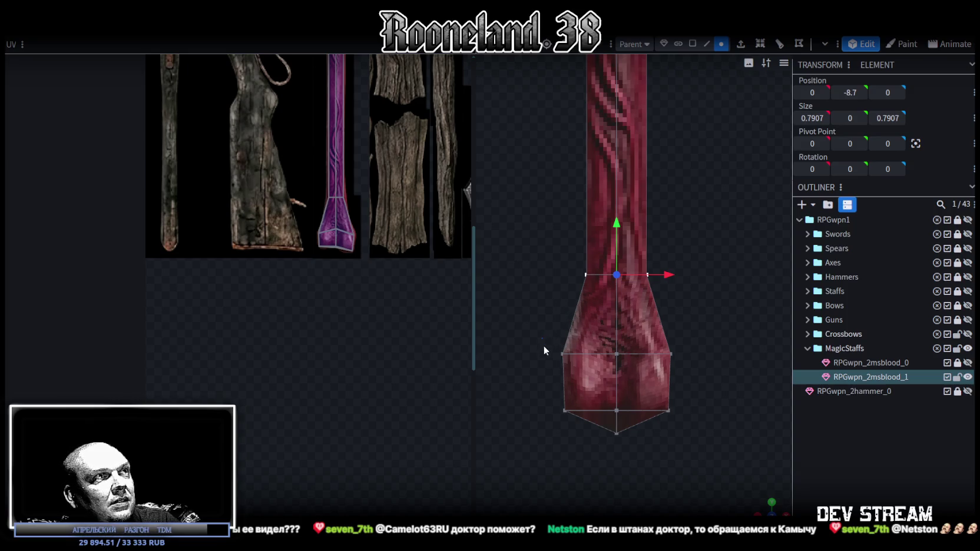
left_click_drag(542, 340, 579, 438)
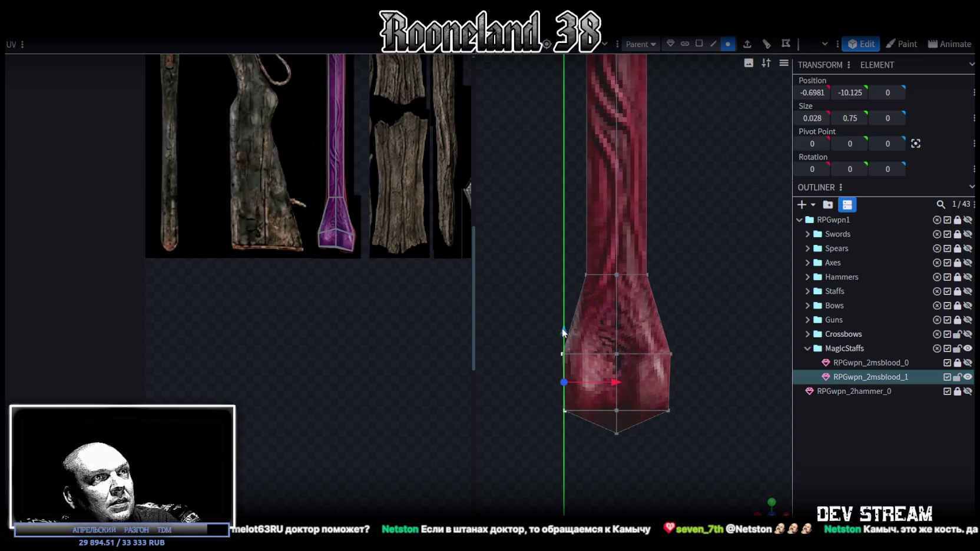
left_click_drag(563, 331, 562, 347)
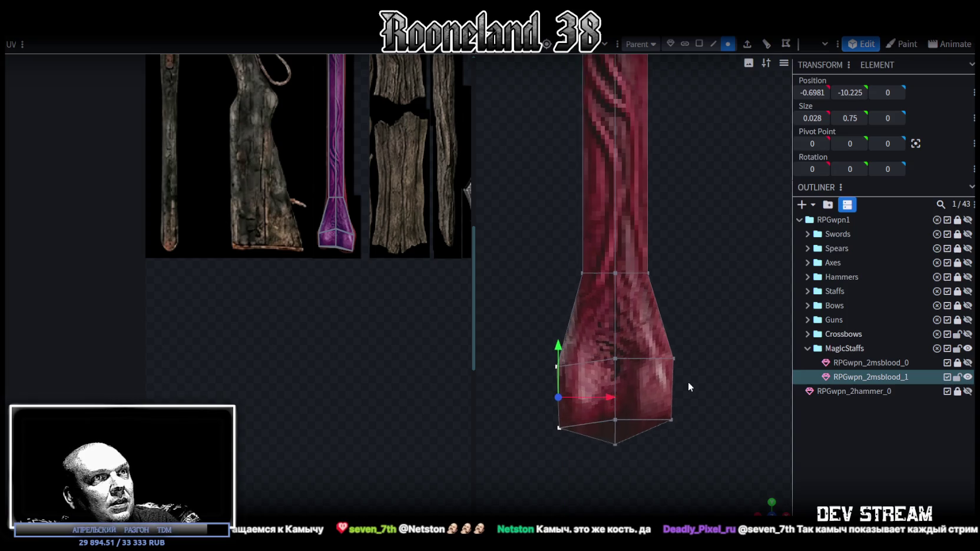
right_click_drag(690, 386, 632, 300)
mouse_move(687, 406)
left_mouse_down()
mouse_move(620, 291)
mouse_move(633, 288)
left_mouse_up()
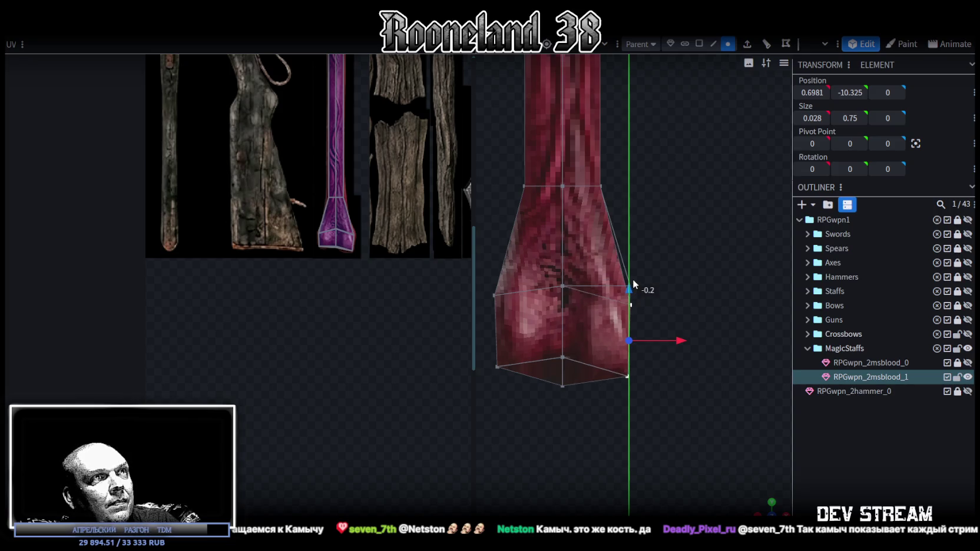
left_click_drag(633, 289, 632, 290)
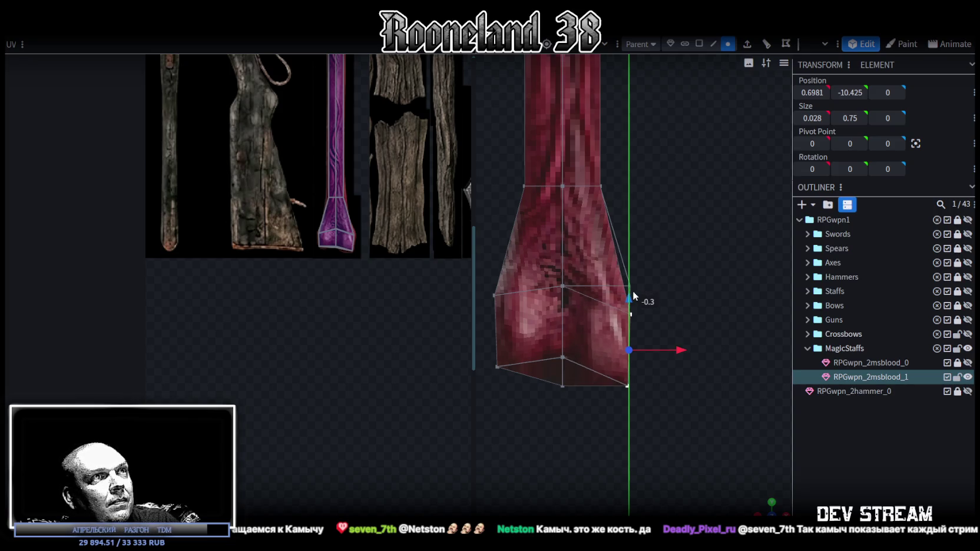
- Nudge the knob's middle vertex ring down slightly and lower its bottom vertices
left_click_drag(640, 255, 560, 293)
left_click_drag(563, 240, 568, 243)
right_click_drag(672, 335, 655, 302)
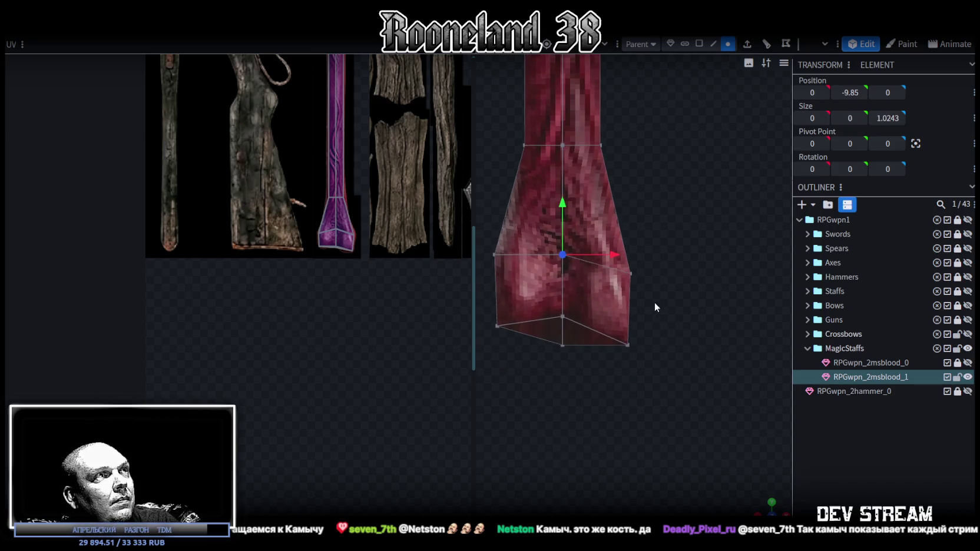
scroll(560, 352, "up", 2)
mouse_move(513, 382)
left_mouse_down()
mouse_move(558, 306)
mouse_move(538, 298)
left_mouse_up()
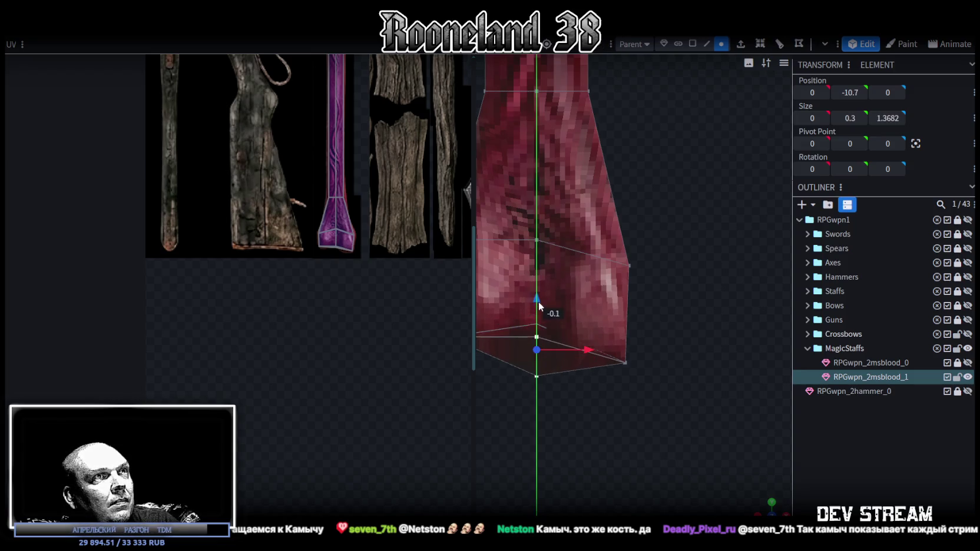
left_click_drag(537, 300, 538, 306)
- Pull the lower-right vertex down and inward, then drop the bottom-centre vertex into a tip at Y −10.7
left_click(625, 362)
left_click_drag(625, 310, 624, 323)
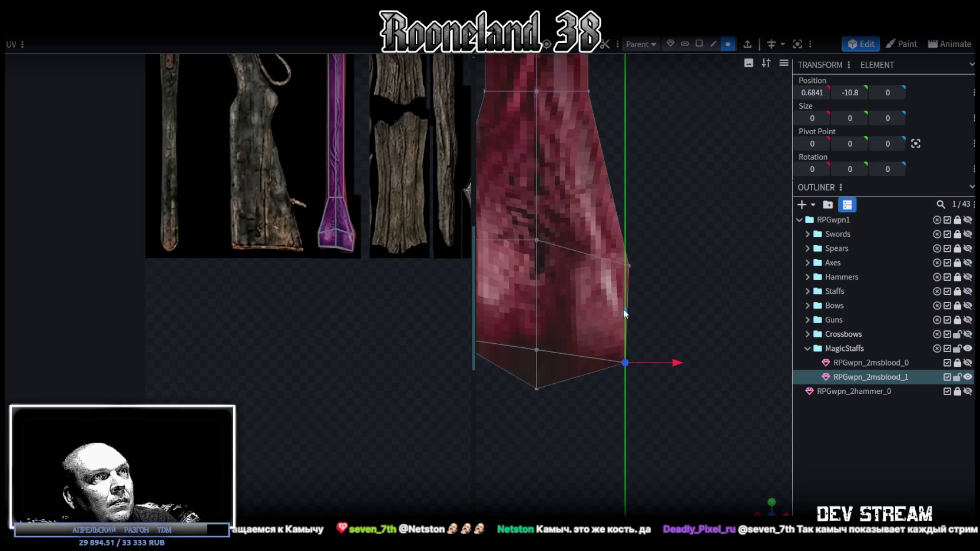
left_click_drag(673, 375, 664, 374)
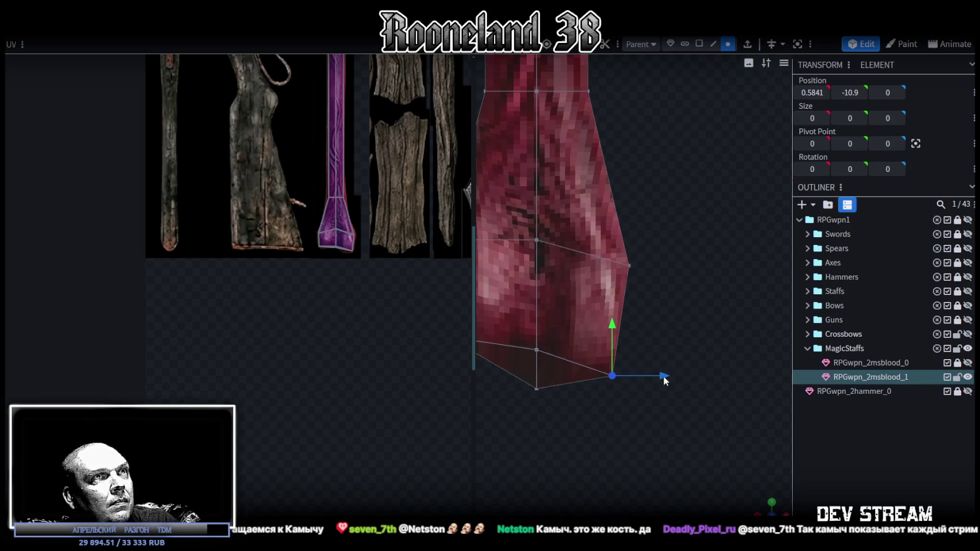
scroll(625, 412, "down", 2)
right_click_drag(625, 412, 670, 415)
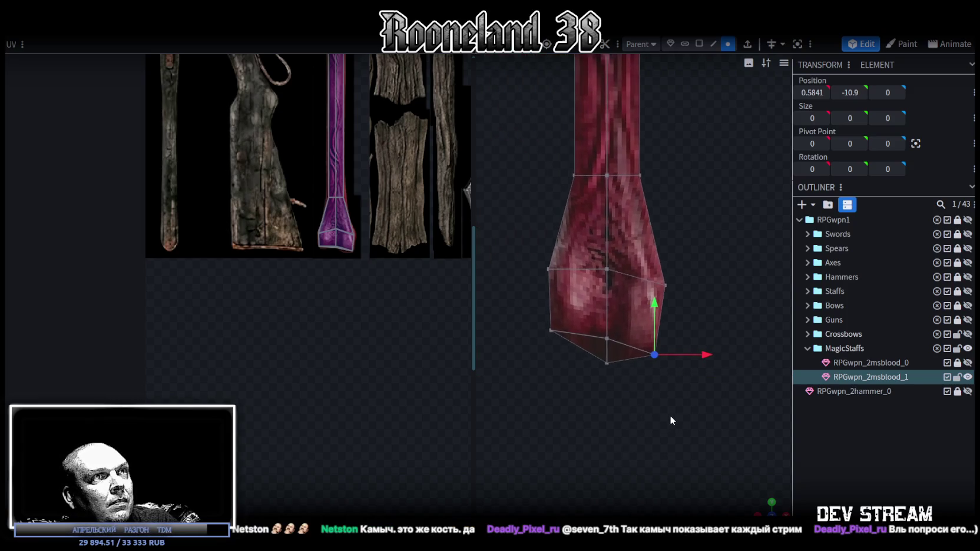
left_click(612, 359)
mouse_move(682, 447)
left_mouse_down()
mouse_move(622, 302)
mouse_move(648, 329)
mouse_move(607, 283)
left_mouse_up()
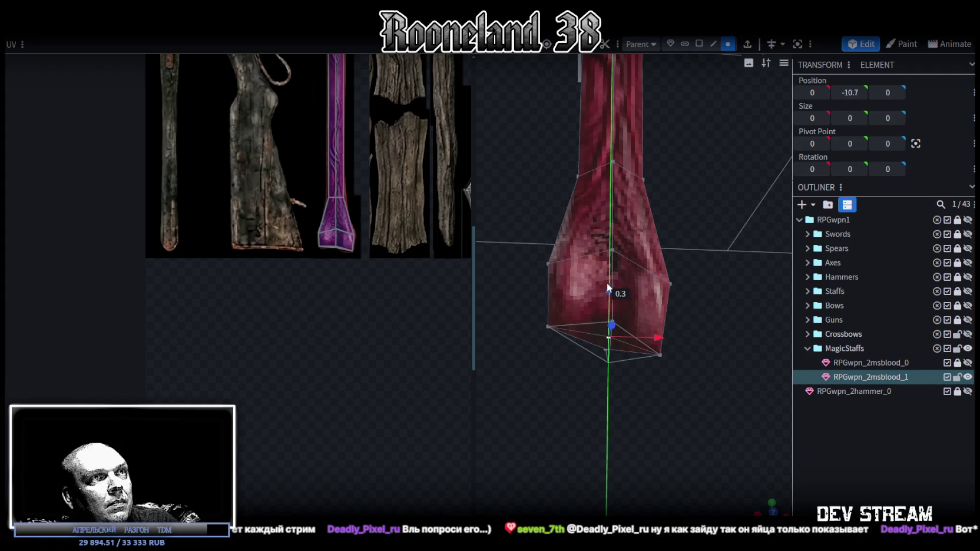
mouse_move(657, 408)
left_mouse_down()
mouse_move(649, 413)
mouse_move(695, 144)
left_mouse_up()
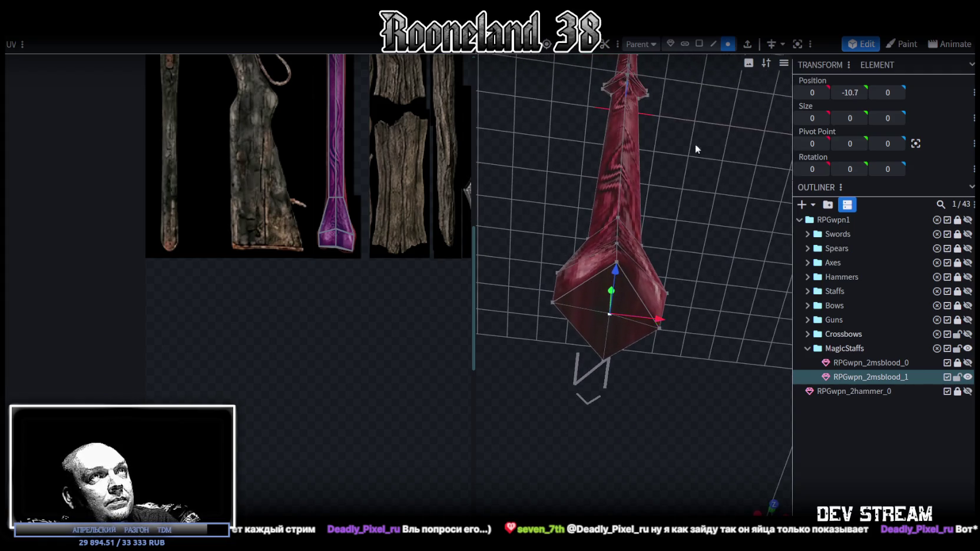
- Select the knob's bottom faces and resize their vertices inward to narrow the staff's base
left_click(700, 43)
left_click(597, 294)
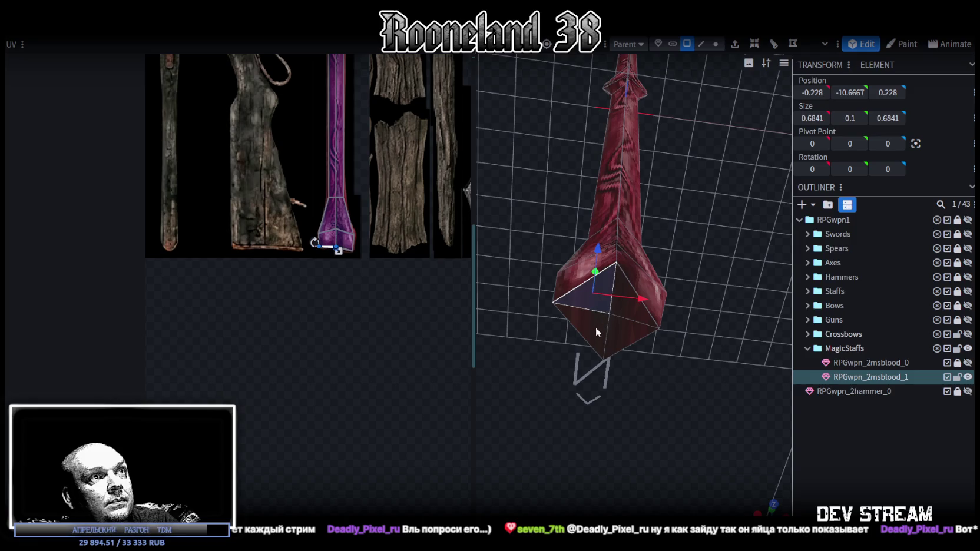
left_click(632, 303, "shift")
mouse_move(738, 267)
left_mouse_down()
mouse_move(636, 358)
mouse_move(722, 368)
mouse_move(656, 267)
mouse_move(667, 212)
left_mouse_up()
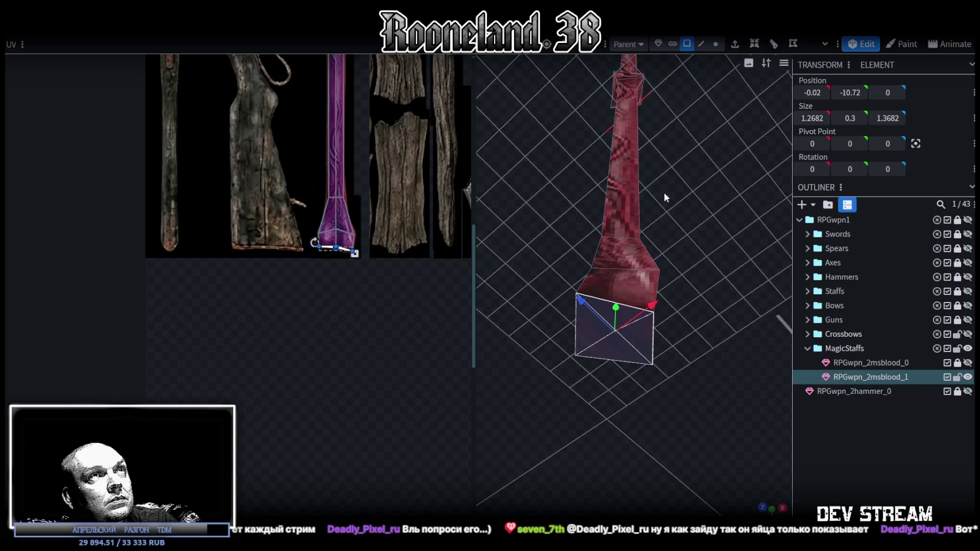
left_click(715, 43)
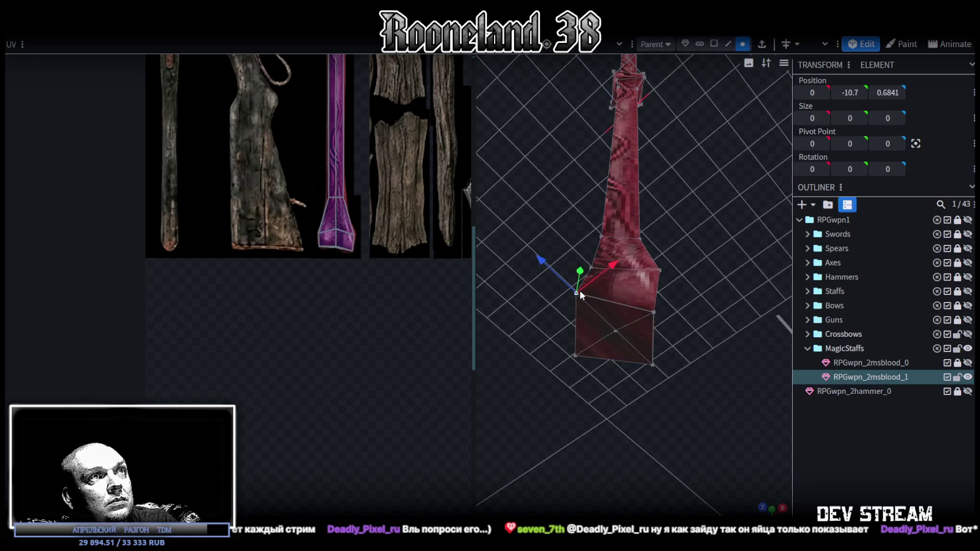
key("s")
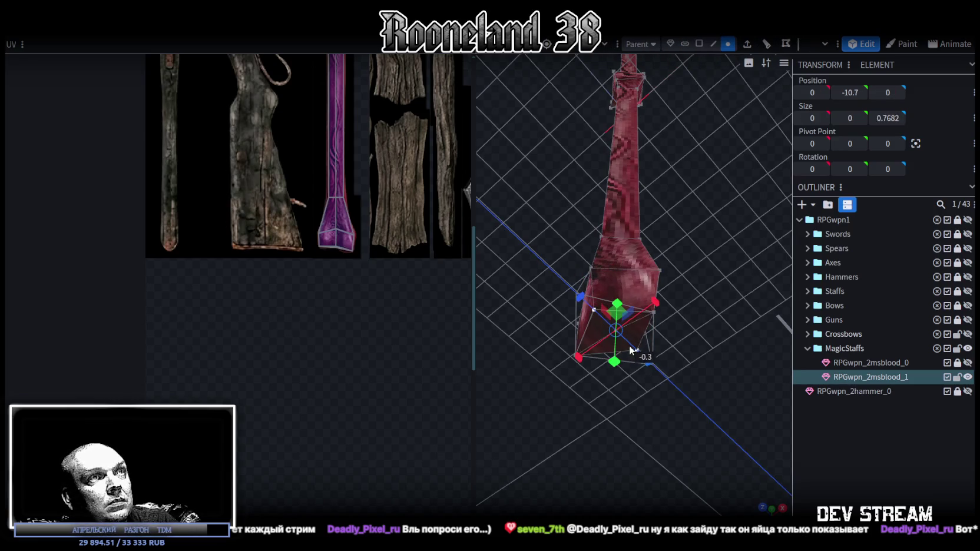